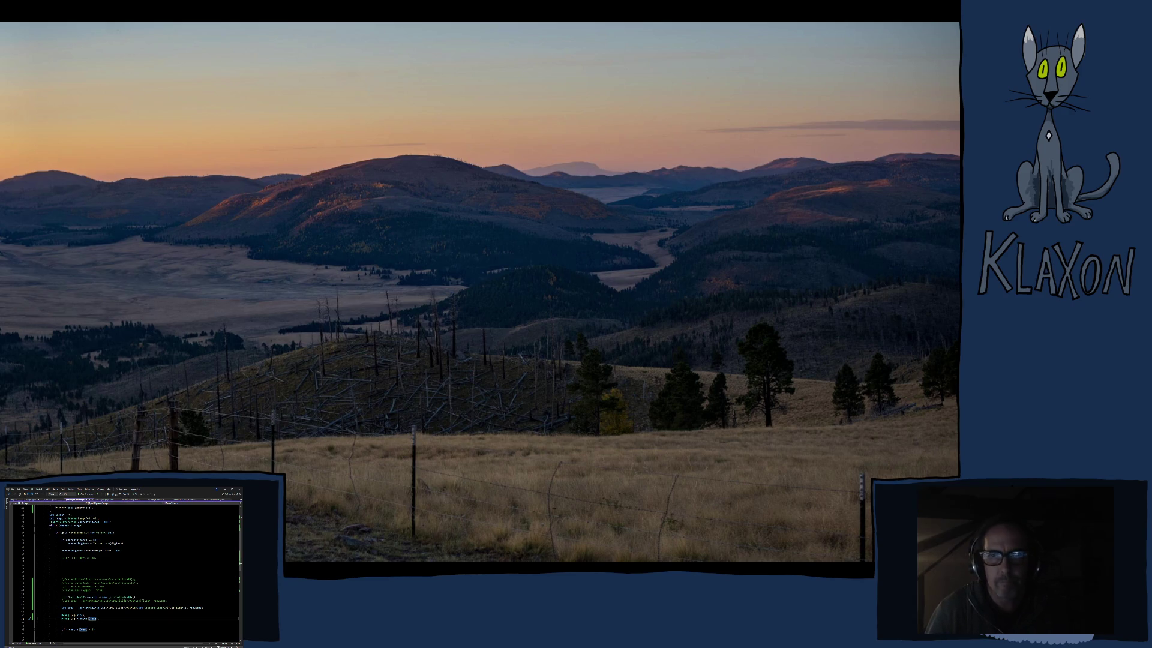
# Step: Delete the temporary hit-count and Debug.Log lines from SpadeDigAreaManager.cs
pyautogui.hotkey('alt', 'Tab')
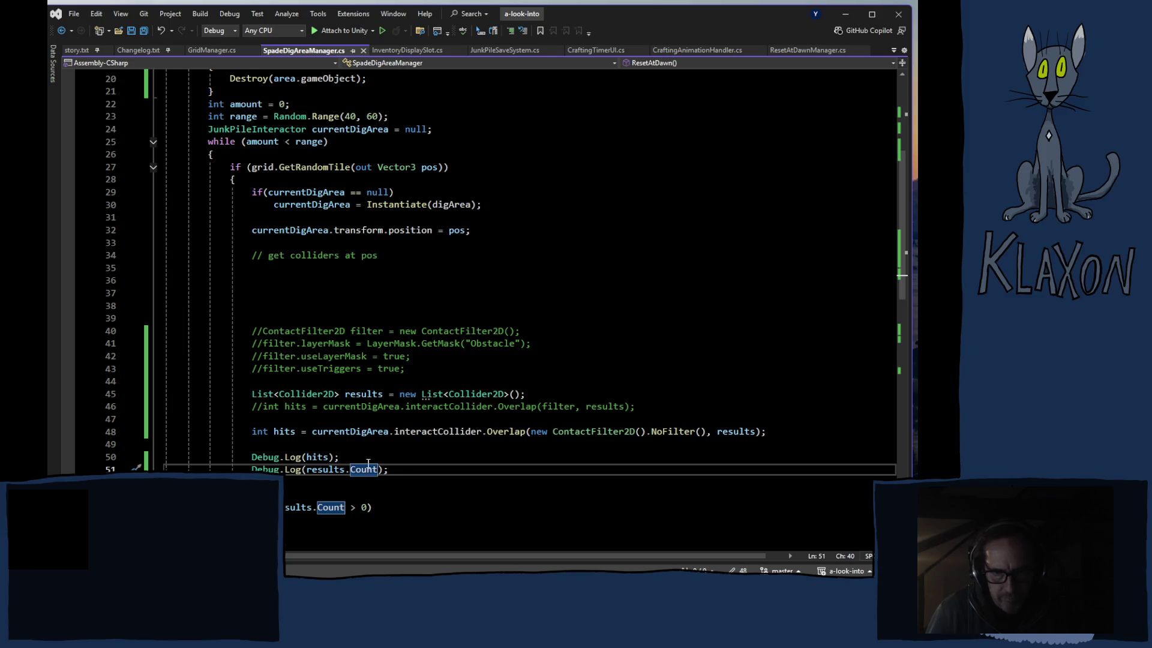
pyautogui.moveTo(397, 469)
pyautogui.mouseDown()
pyautogui.moveTo(330, 469)
pyautogui.moveTo(252, 432)
pyautogui.mouseUp()
pyautogui.press('Delete')
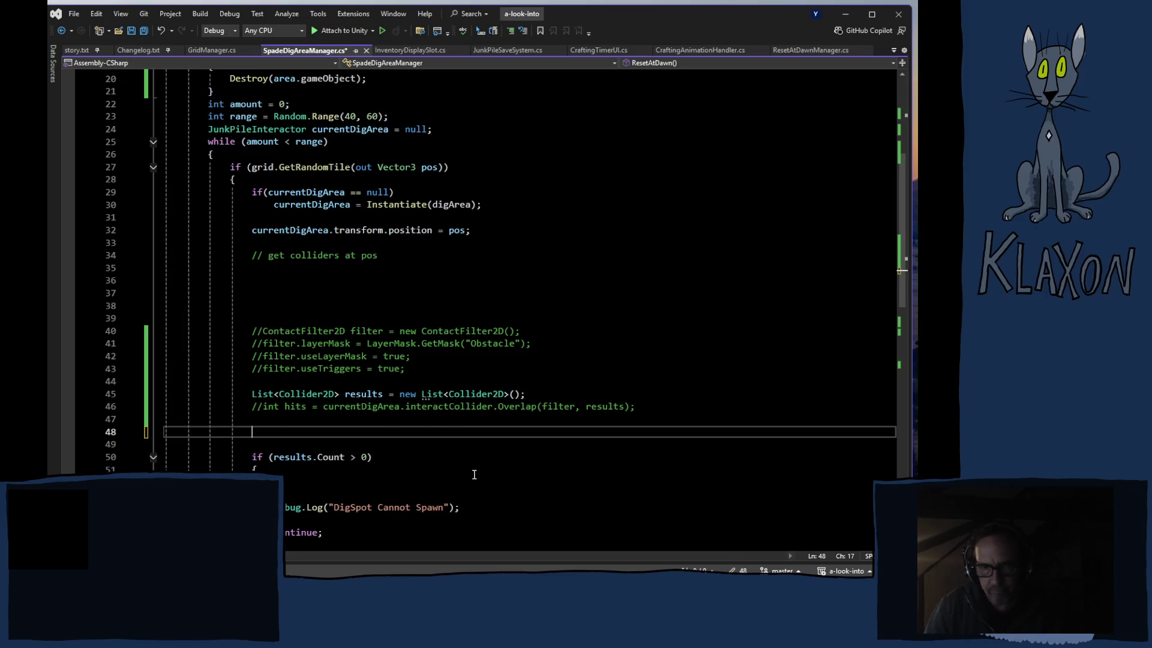
# Step: Uncomment the filtered overlap line 46 and Obstacle contact filter lines 40–43, then save the script
pyautogui.click(259, 407)
pyautogui.press('BackSpace')
pyautogui.press('BackSpace')
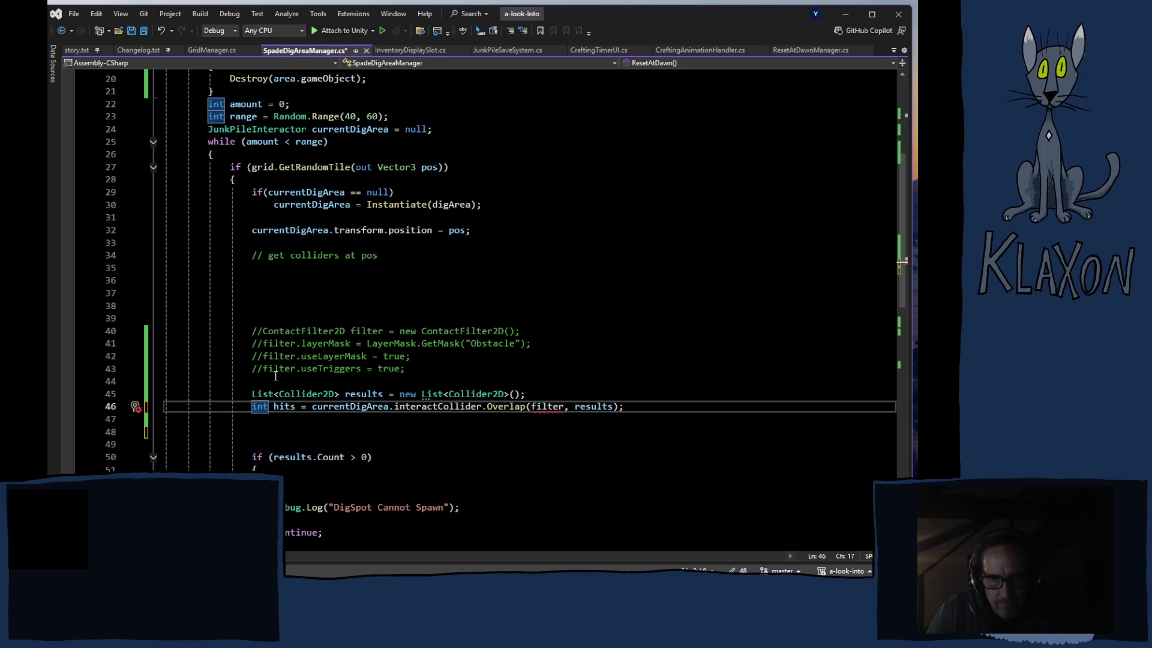
pyautogui.moveTo(430, 368)
pyautogui.mouseDown()
pyautogui.moveTo(255, 345)
pyautogui.moveTo(249, 329)
pyautogui.mouseUp()
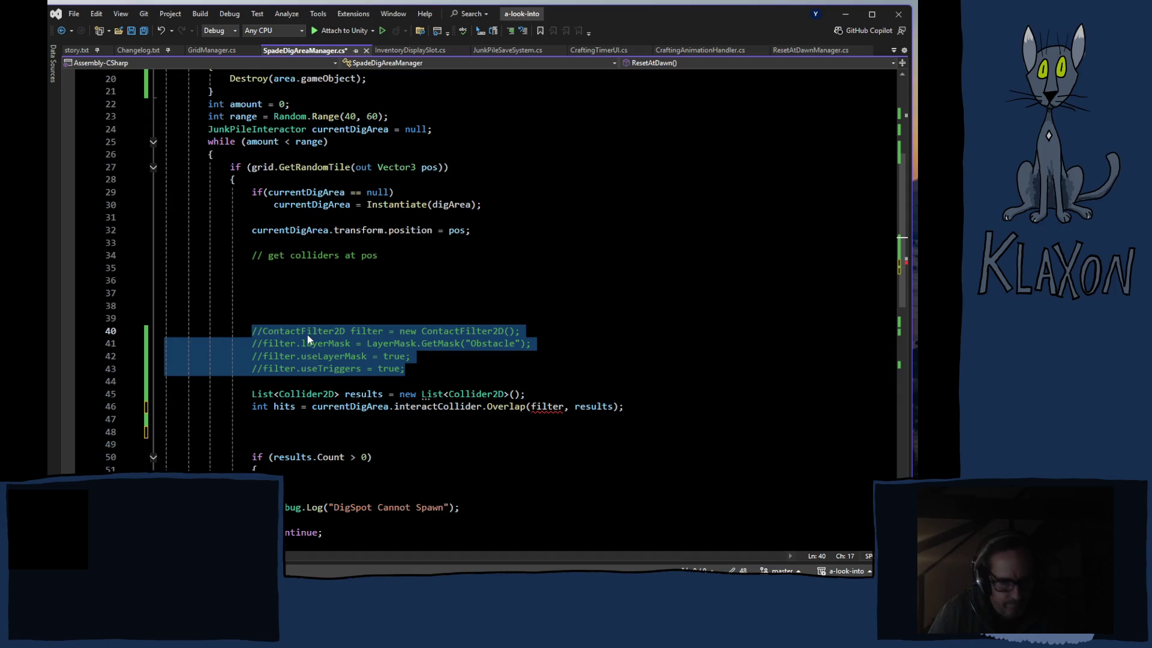
pyautogui.hotkey('ctrl', 'k')
pyautogui.hotkey('ctrl', 'u')
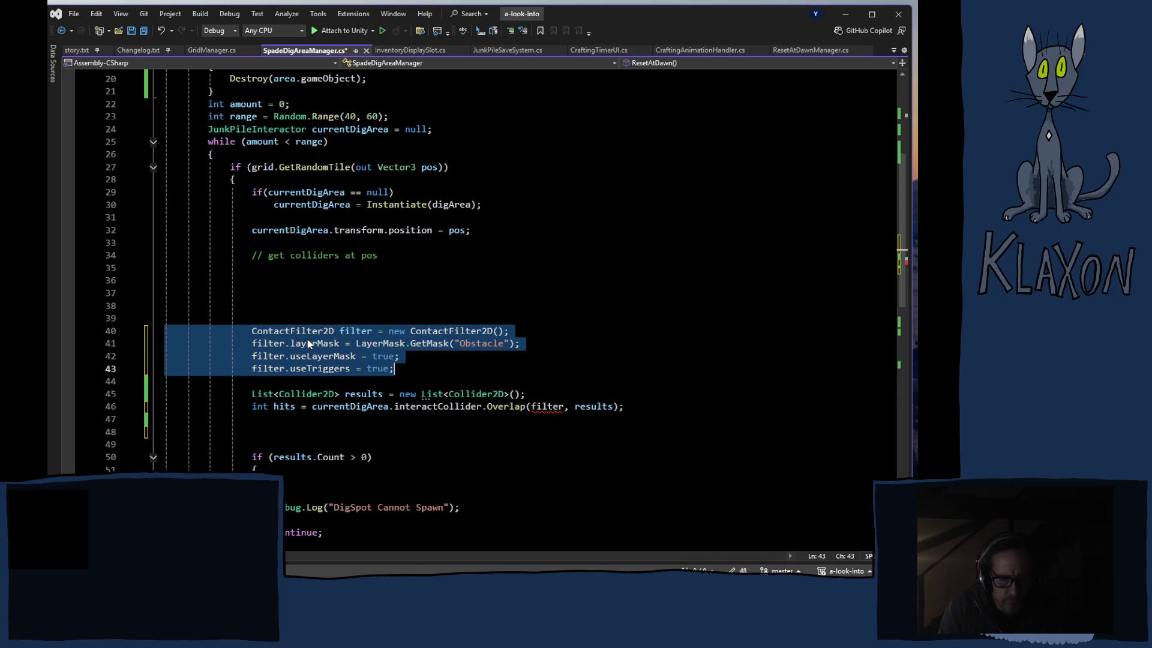
pyautogui.hotkey('ctrl', 's')
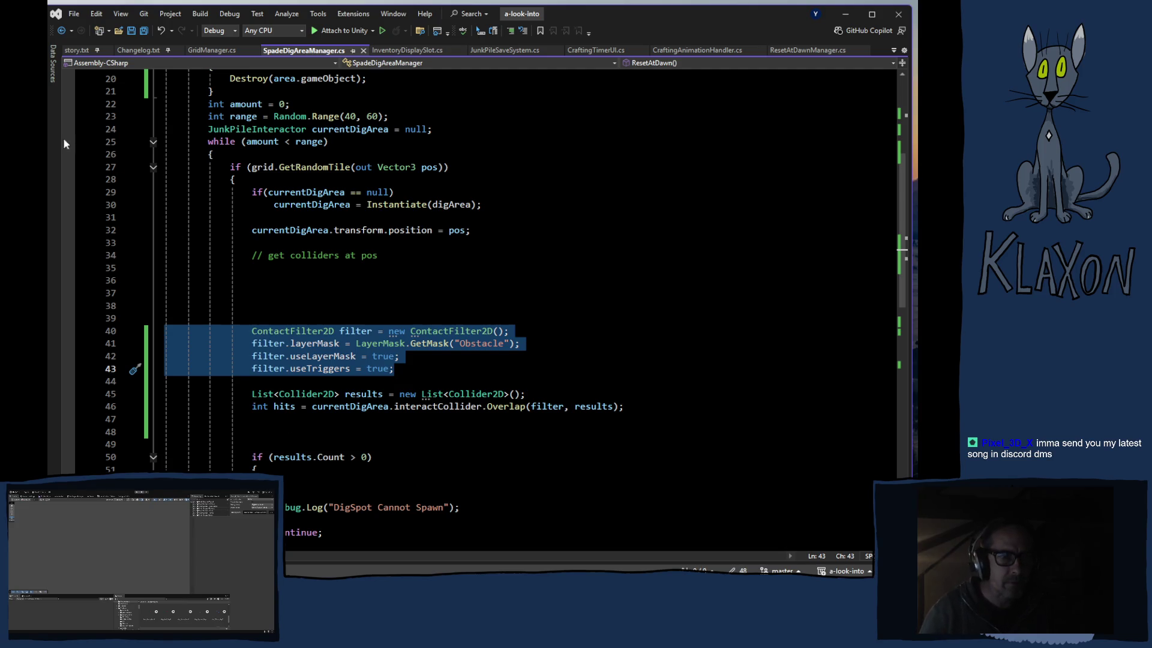
pyautogui.hotkey('alt', 'Tab')
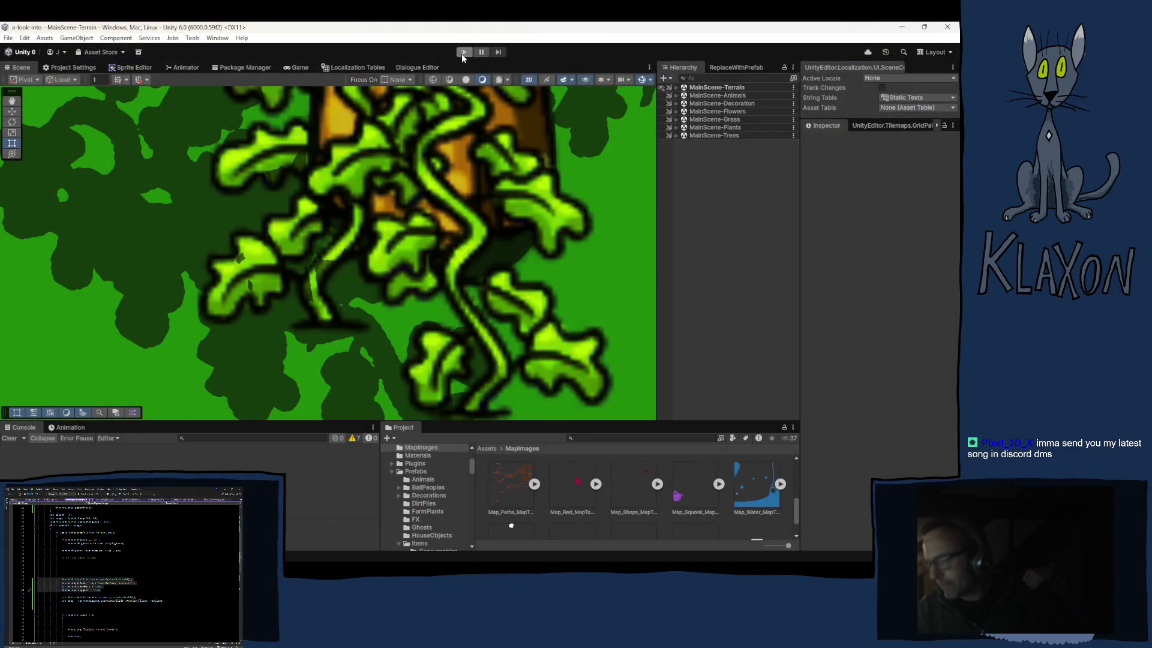
# Step: Run the game in Play mode to see the 0.06.11 title screen, then stop it
pyautogui.click(463, 54)
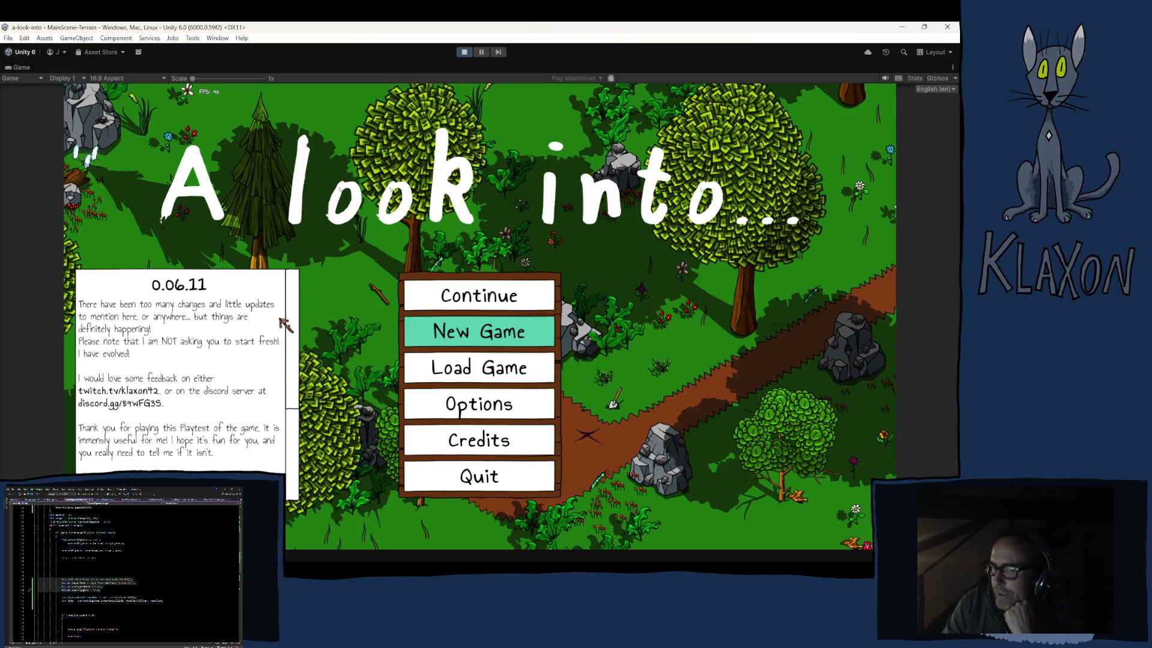
pyautogui.click(465, 52)
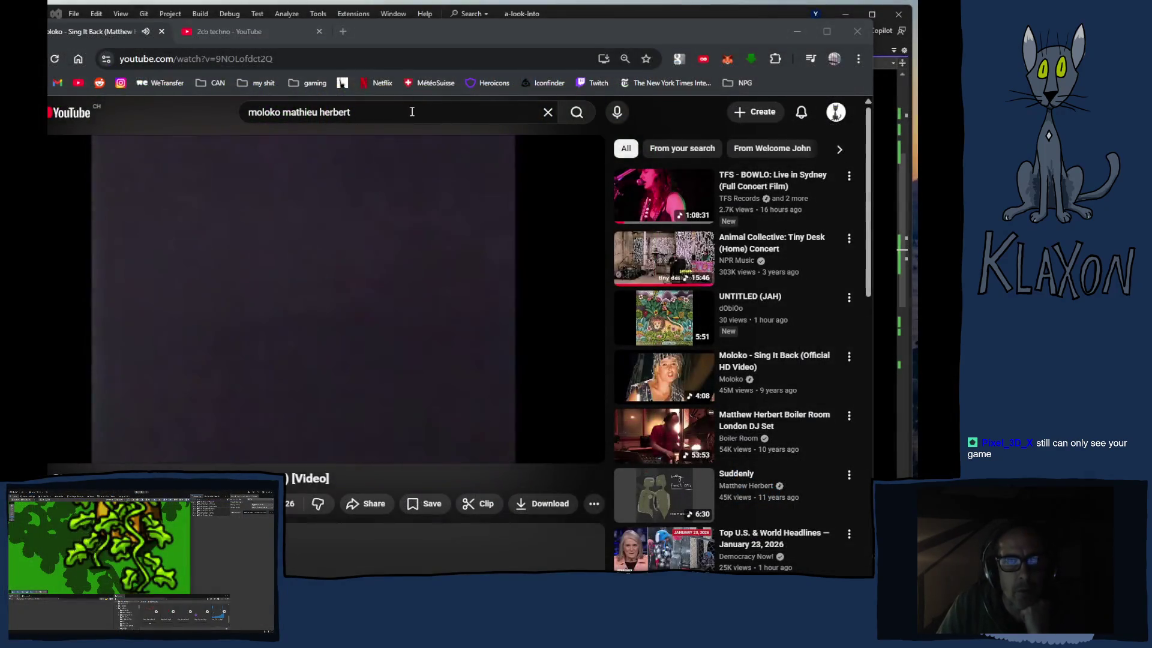
# Step: Start the Moloko Sing It Back (Matthew Herbert Tasteful Dub) video in the wider player
pyautogui.click(552, 447)
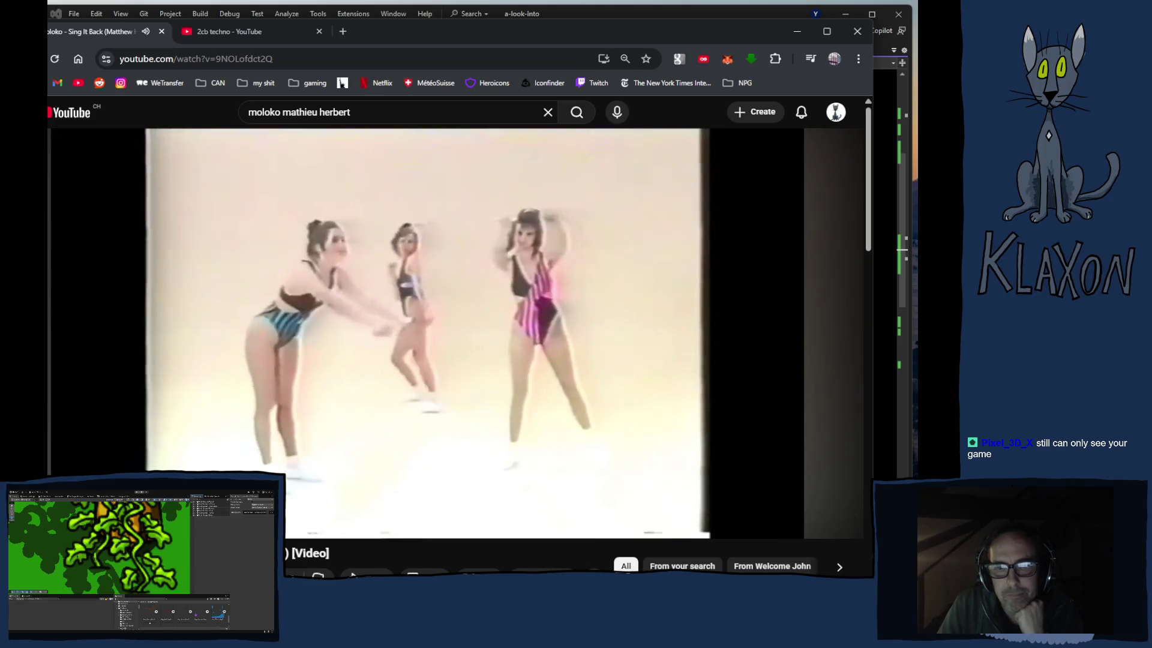
# Step: Scroll below the widened Sing It Back player to the recommendations and back up
pyautogui.scroll(-1, 825, 439)
pyautogui.scroll(-3, 279, 304)
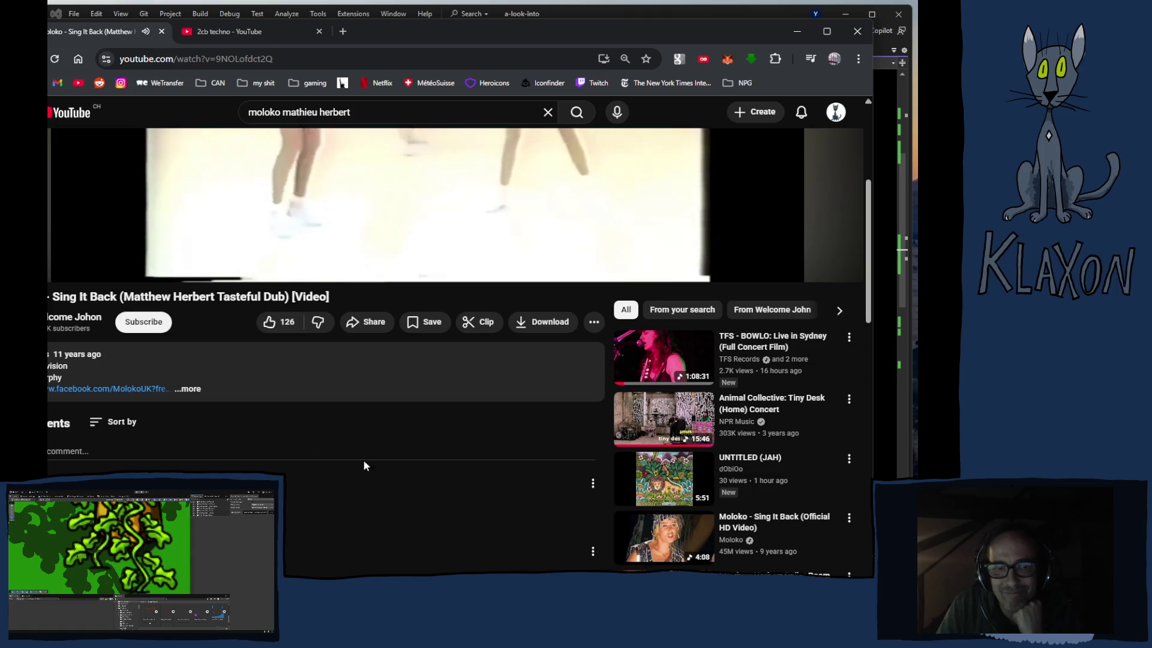
pyautogui.scroll(4, 396, 457)
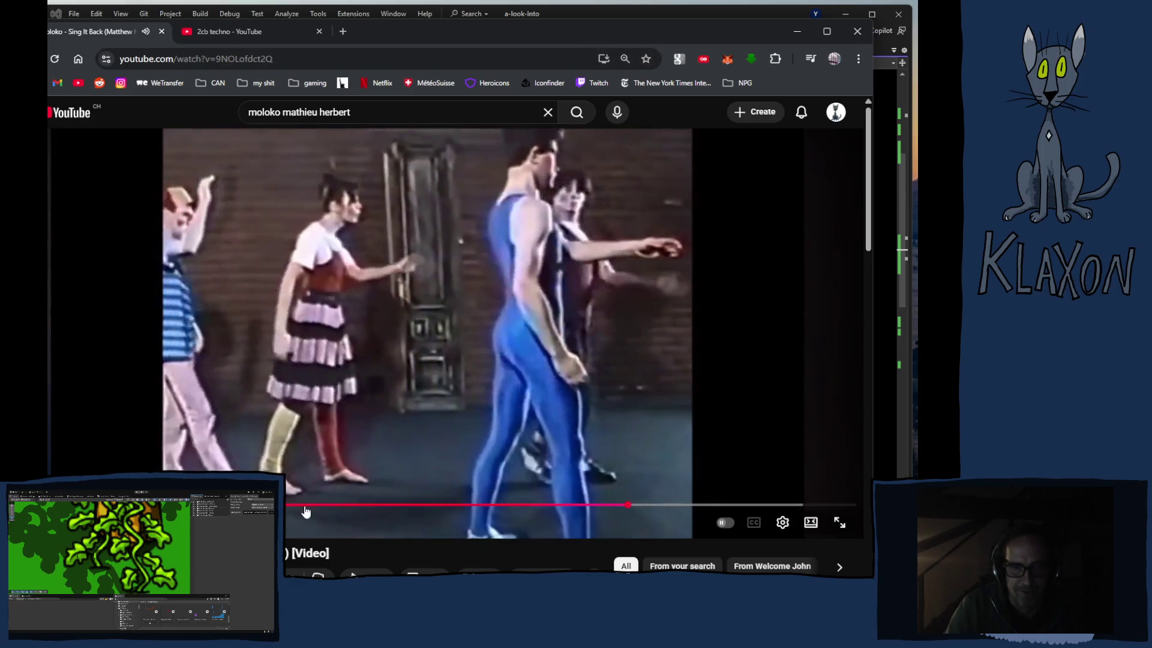
# Step: Expand the Sing It Back dub's description to read its credits and Oct 20, 2014 date
pyautogui.scroll(-2, 353, 442)
pyautogui.scroll(-2, 354, 445)
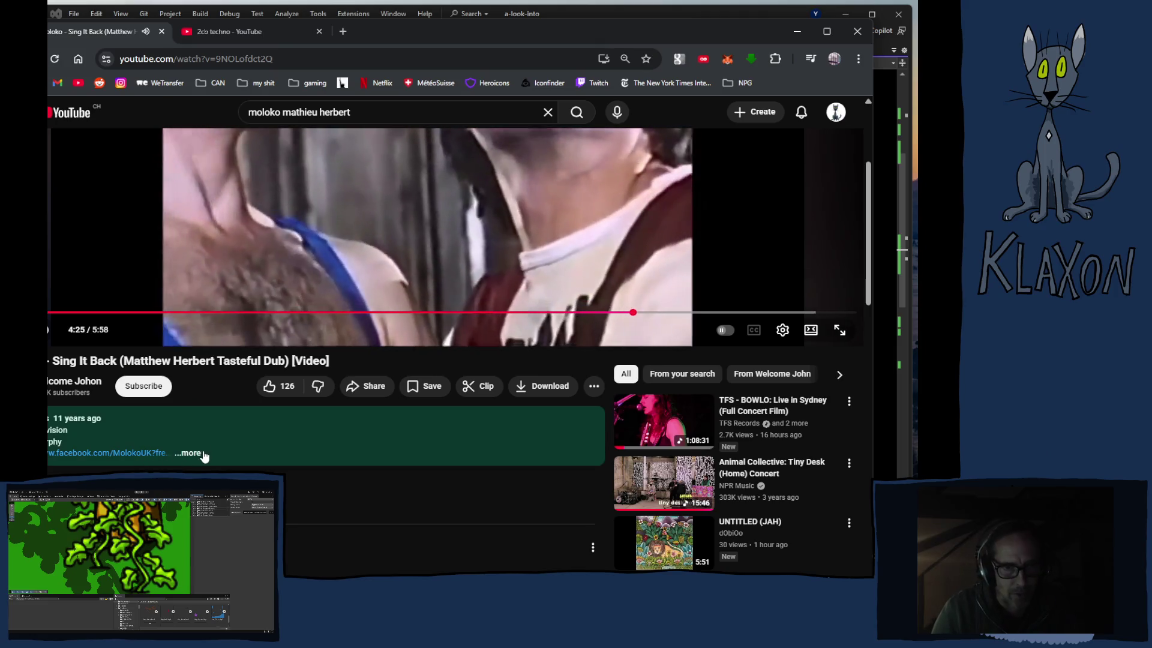
pyautogui.click(196, 457)
# Step: Browse down through the video's comments, then go to the 2cb techno search tab
pyautogui.scroll(-3, 196, 460)
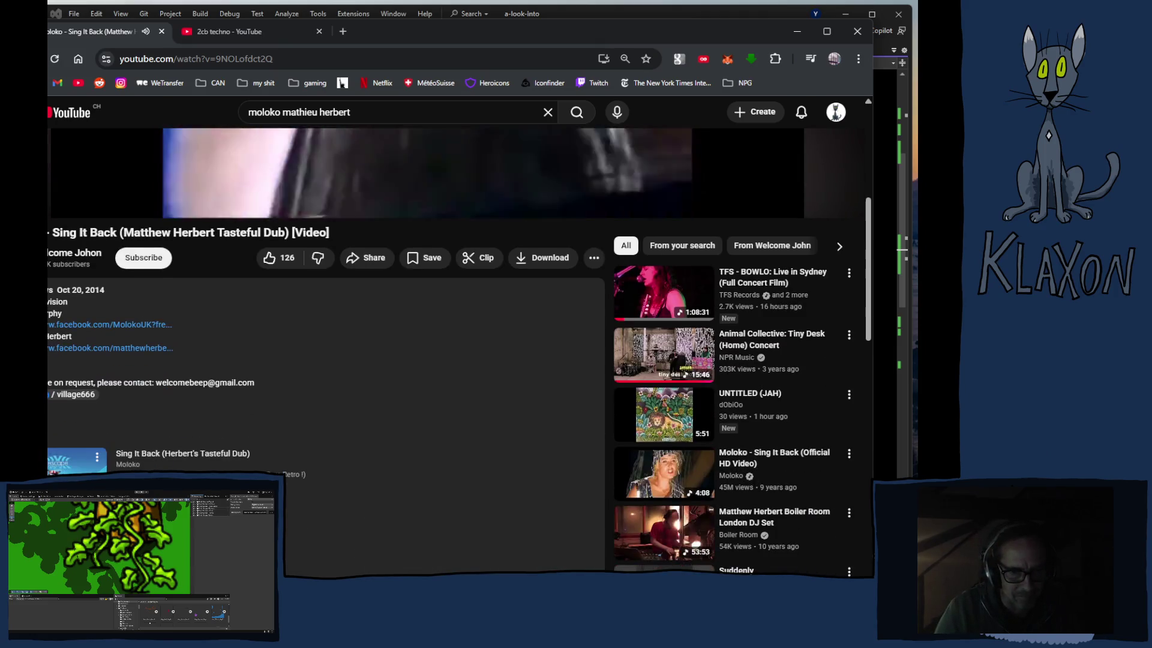
pyautogui.scroll(-2, 324, 348)
pyautogui.scroll(-3, 324, 348)
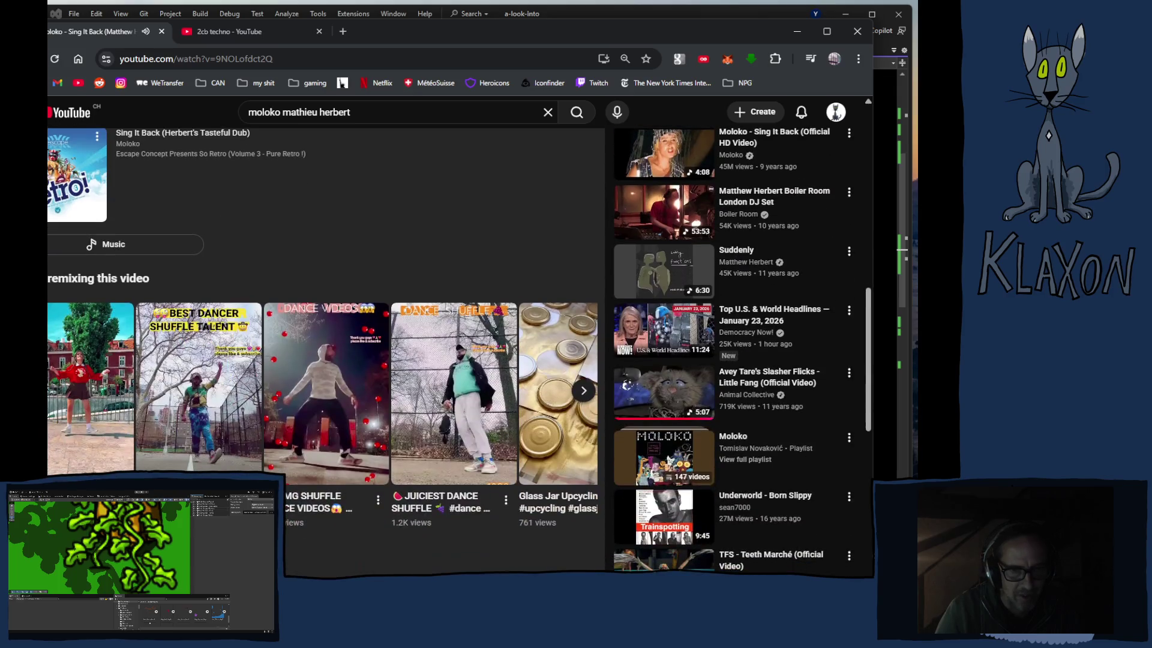
pyautogui.scroll(-3, 459, 352)
pyautogui.scroll(-6, 404, 491)
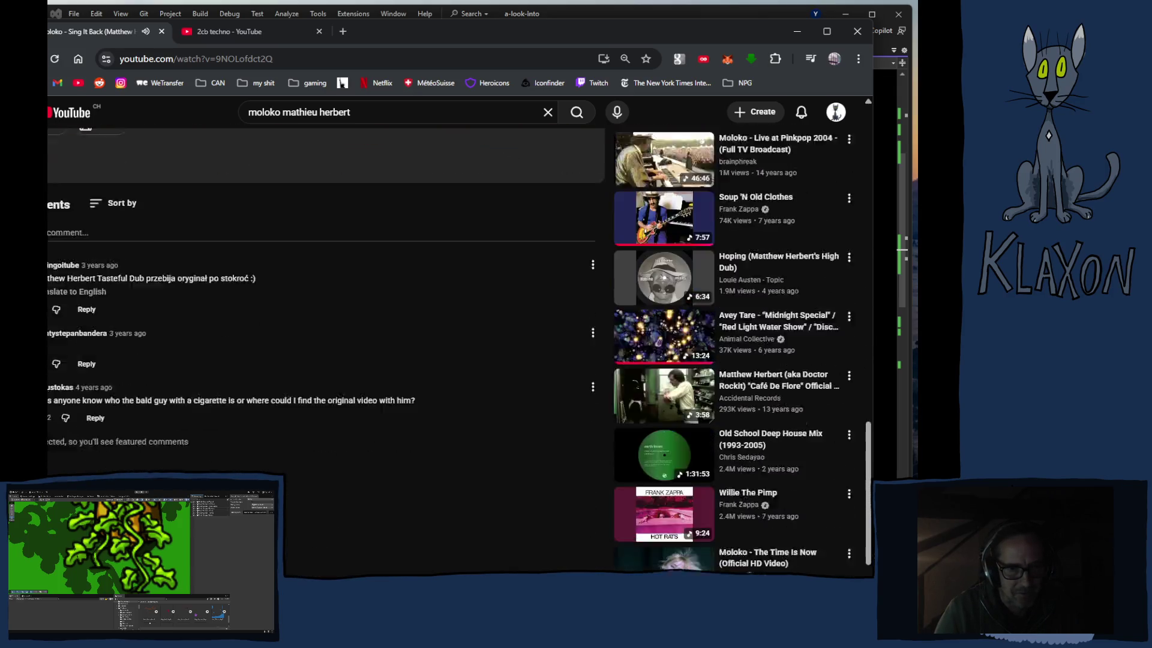
pyautogui.scroll(15, 372, 489)
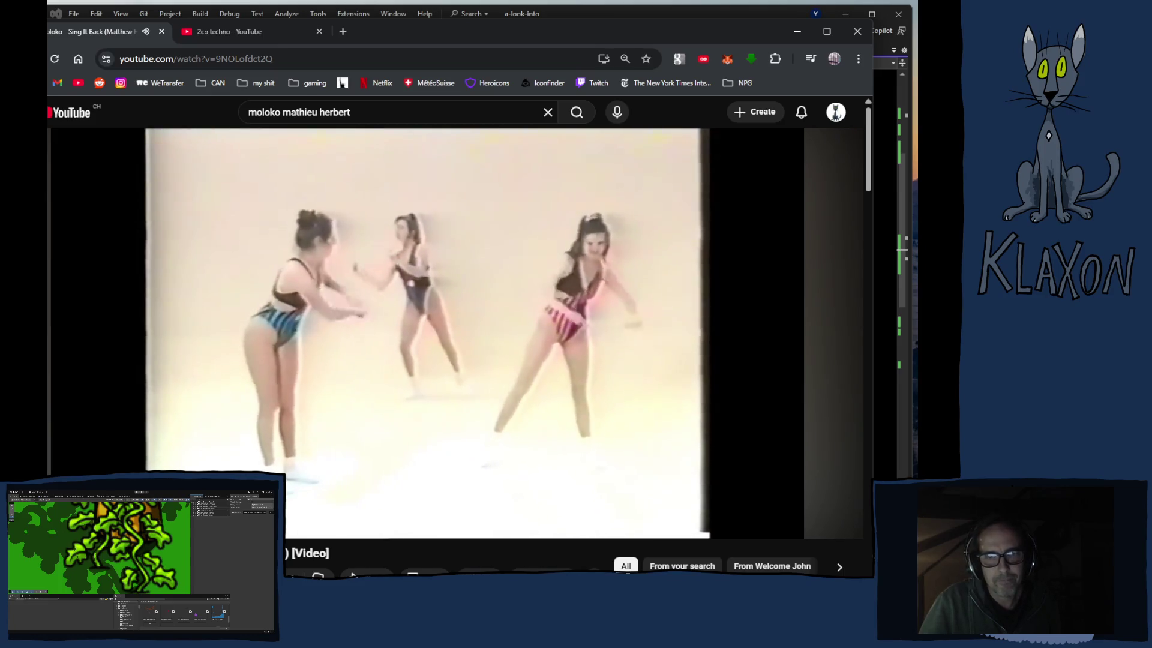
pyautogui.moveTo(188, 466)
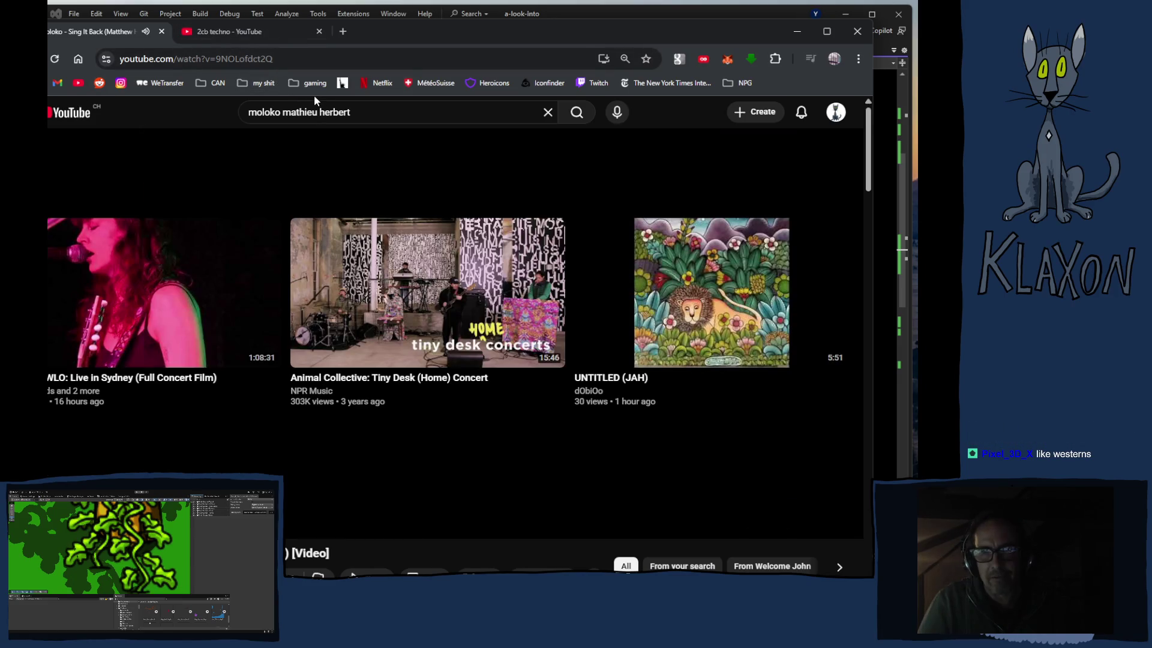
pyautogui.click(223, 29)
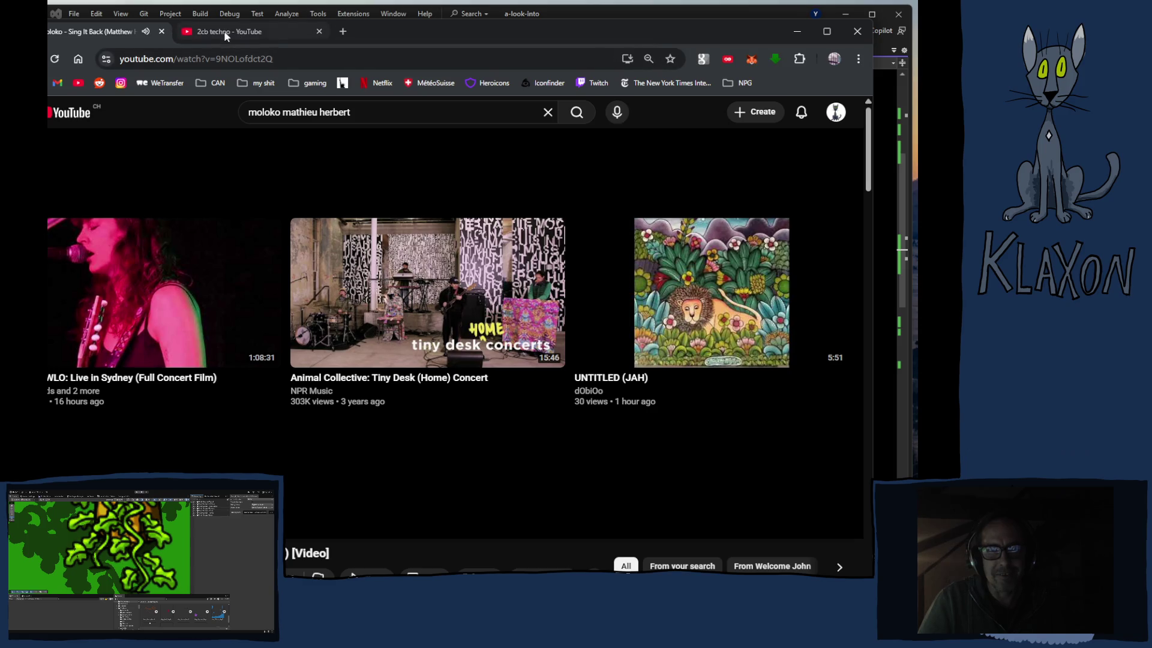
# Step: Open the 2CB - A2 and Birds, Bikes & Techno 2CB results in background tabs
pyautogui.scroll(-10, 279, 324)
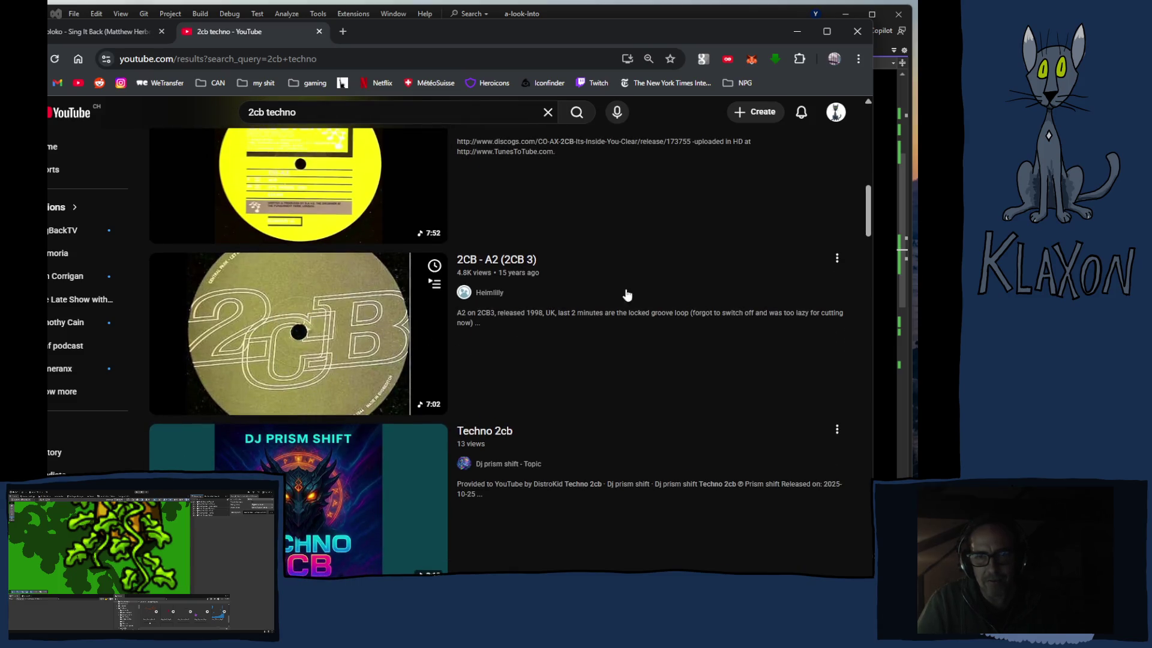
pyautogui.scroll(10, 405, 360)
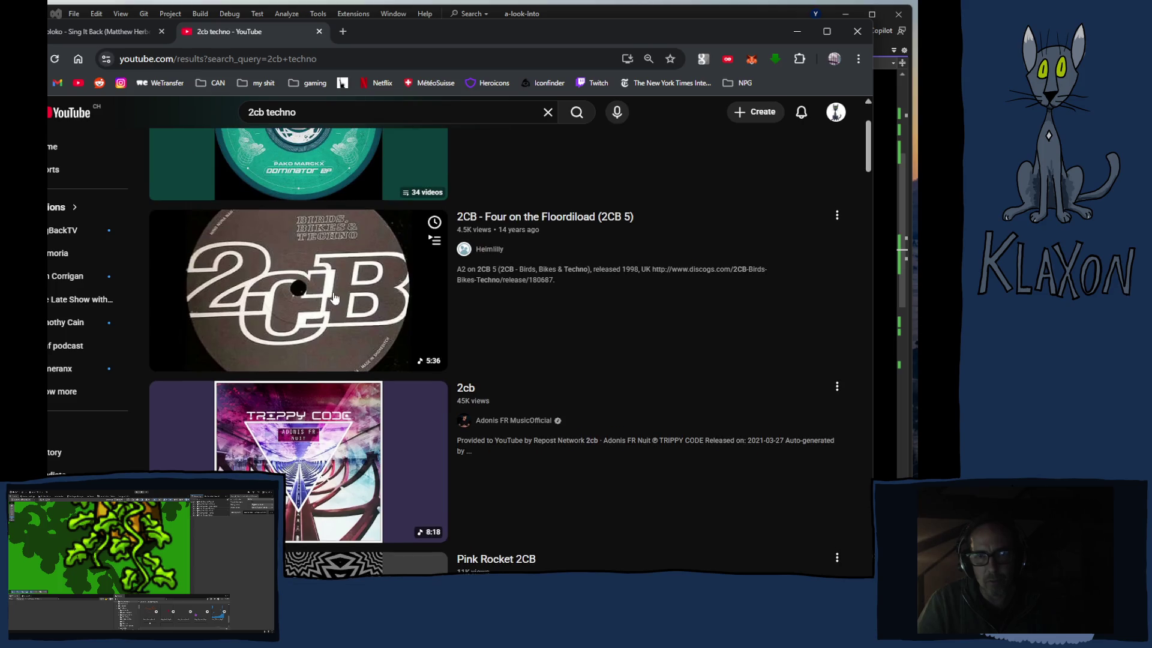
pyautogui.scroll(-6, 396, 336)
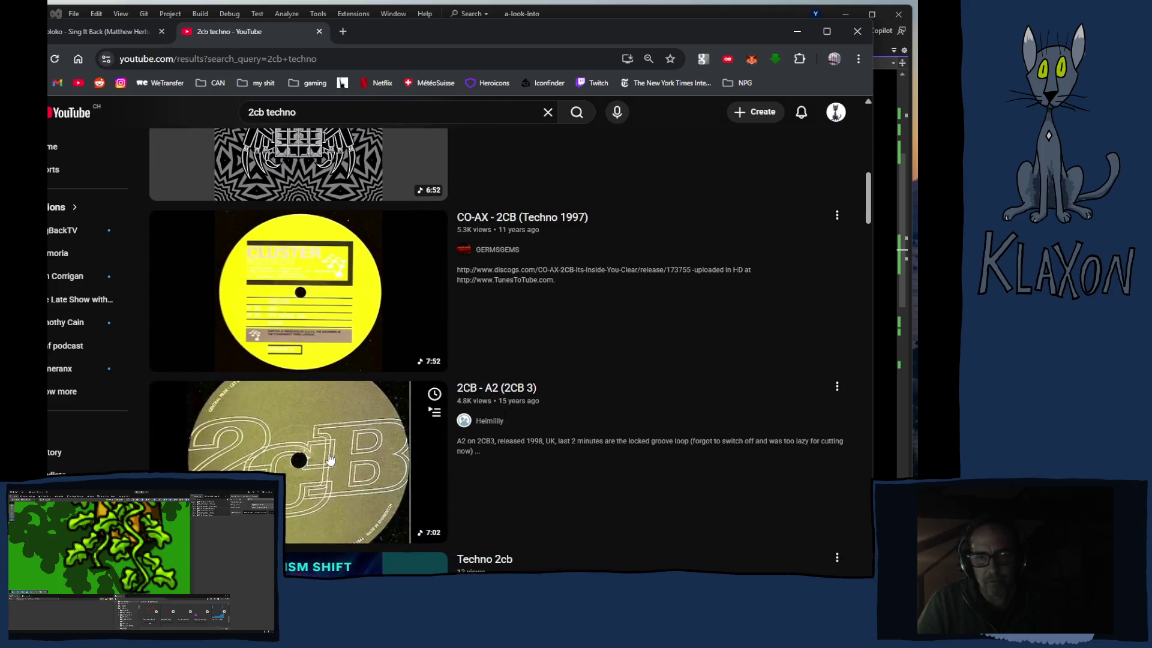
pyautogui.middleClick(331, 466)
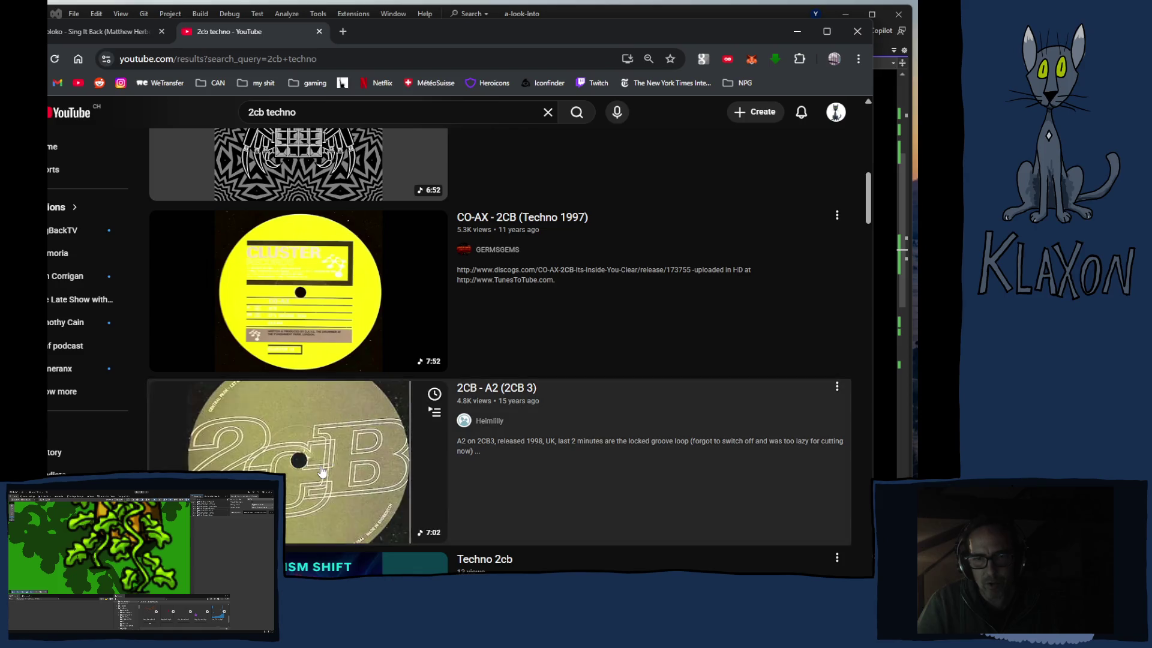
pyautogui.middleClick(297, 354)
pyautogui.scroll(7, 297, 355)
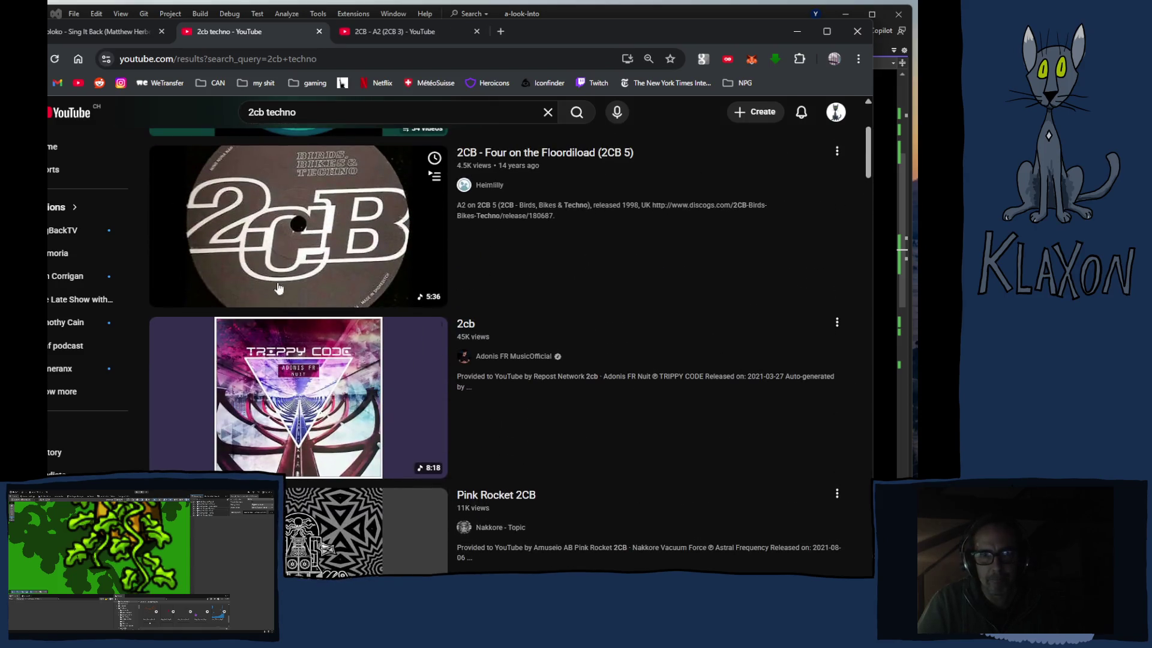
# Step: Play 2CB - A2 (2CB 3), skipping ahead to 2:48 and then about 4:42
pyautogui.click(430, 35)
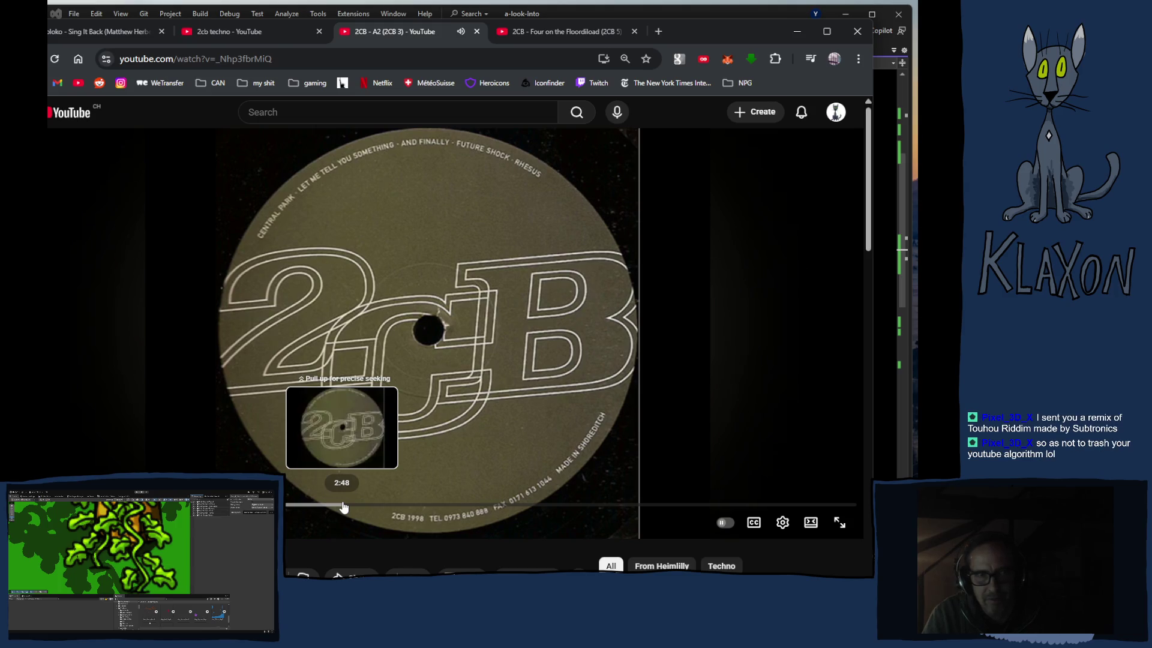
pyautogui.click(344, 507)
pyautogui.click(575, 507)
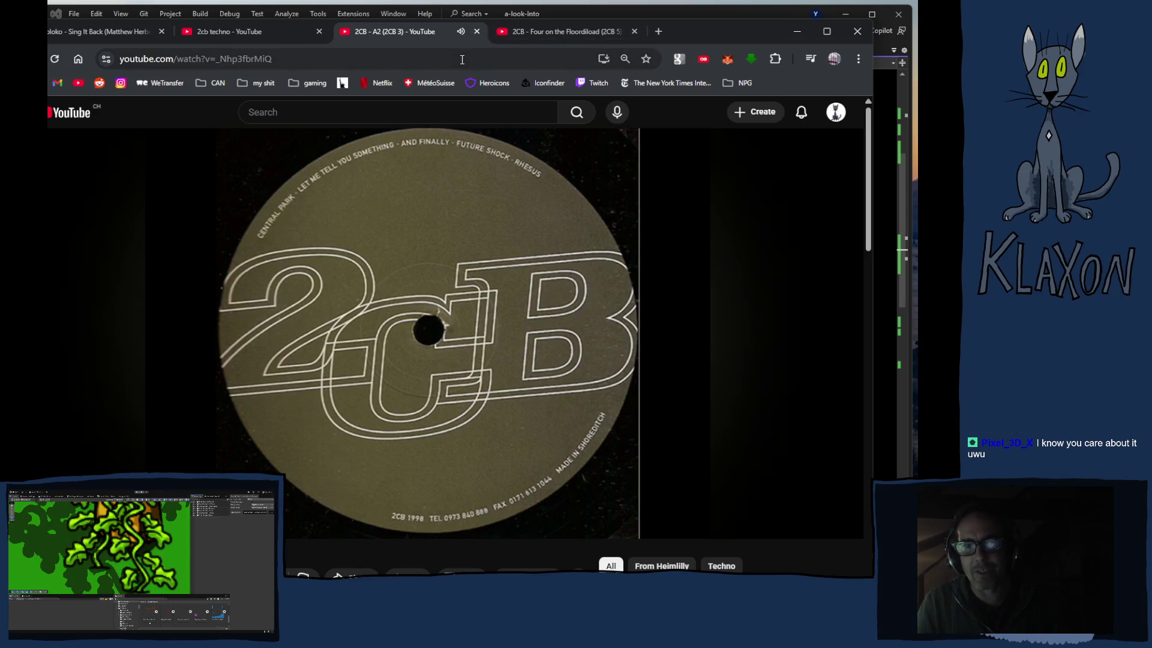
pyautogui.scroll(-2, 332, 377)
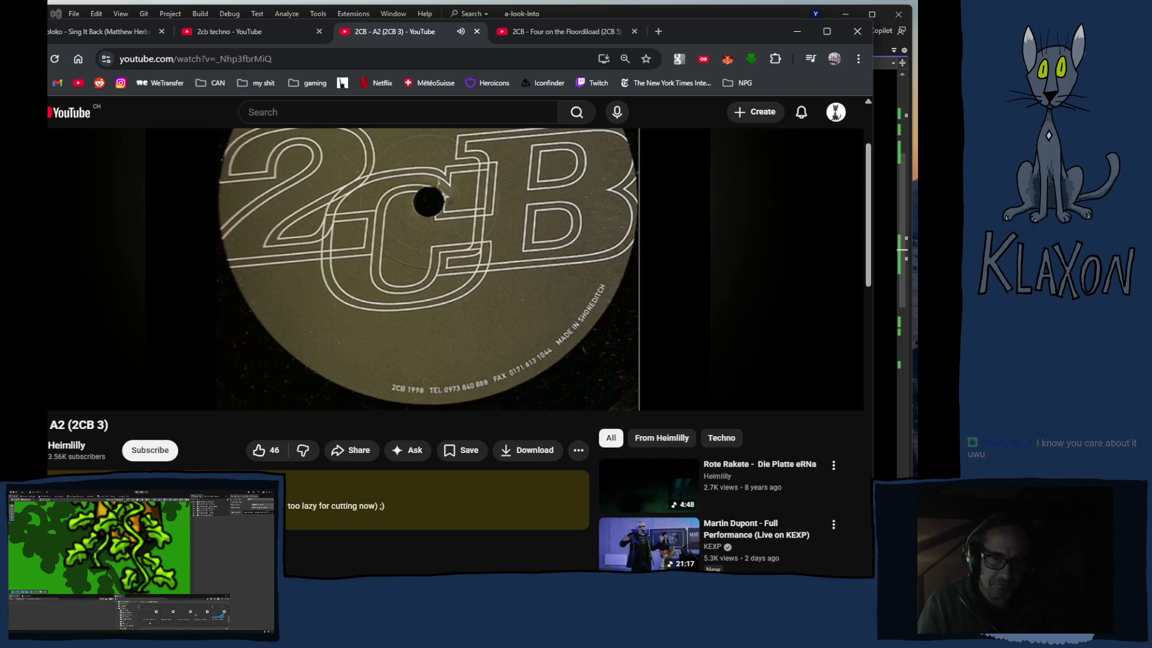
pyautogui.scroll(2, 398, 380)
# Step: Close the 2CB - A2 tab and scrub the next 2CB track through 2:46 to about 4:30
pyautogui.click(477, 31)
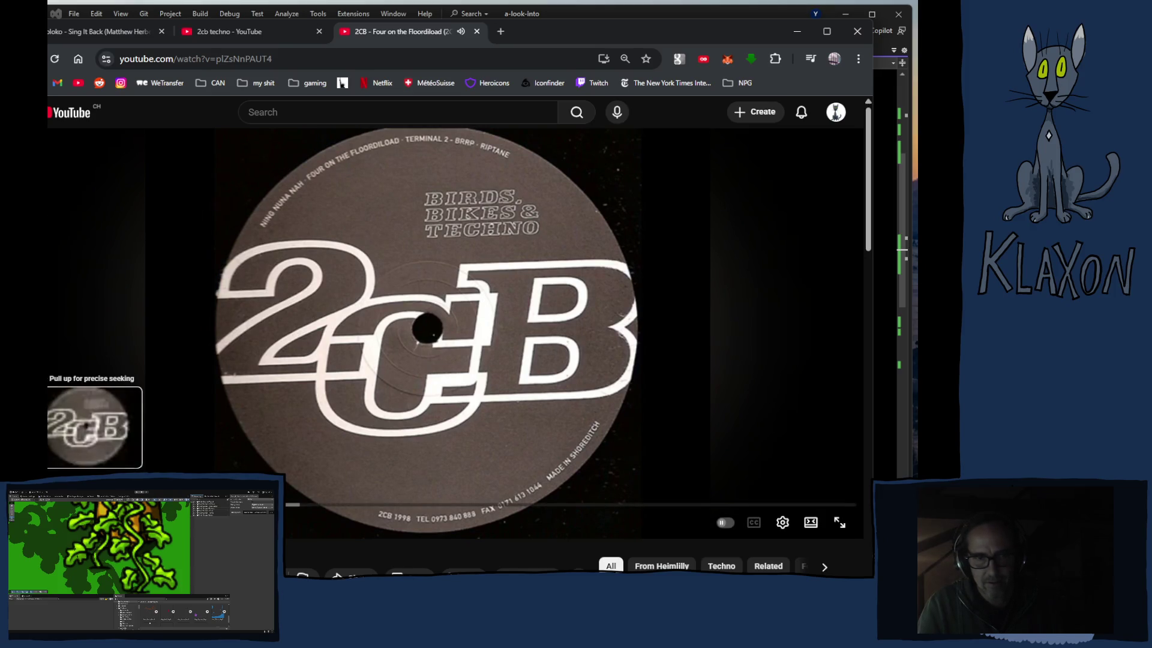
pyautogui.moveTo(285, 505); pyautogui.dragTo(287, 511)
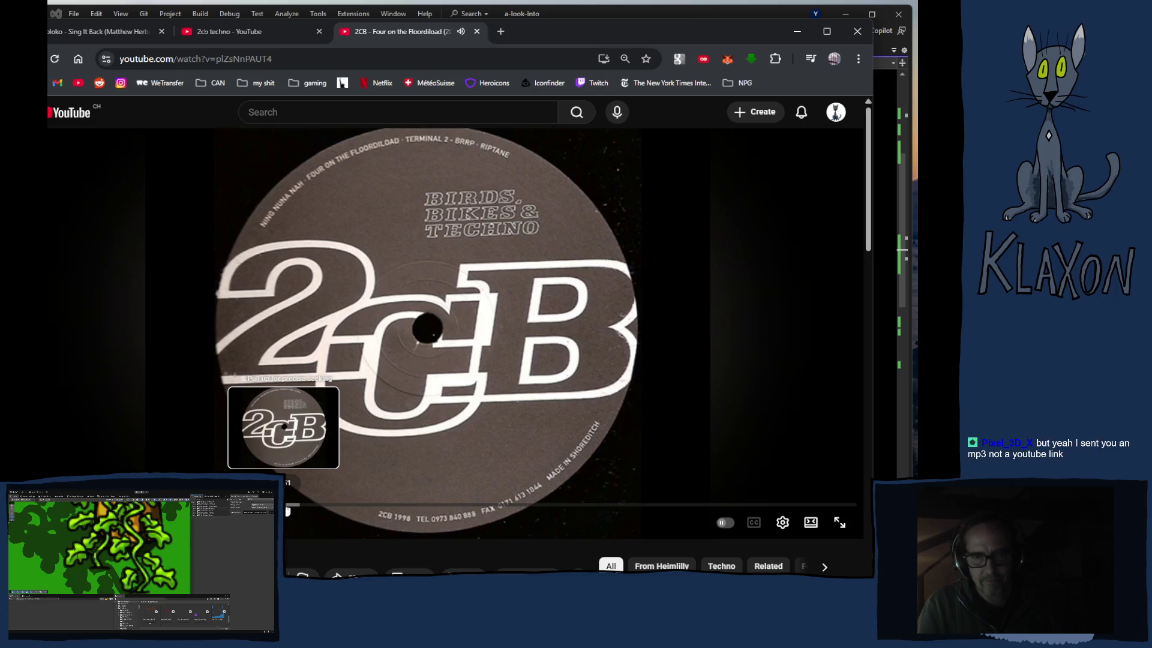
pyautogui.moveTo(288, 514); pyautogui.dragTo(285, 510)
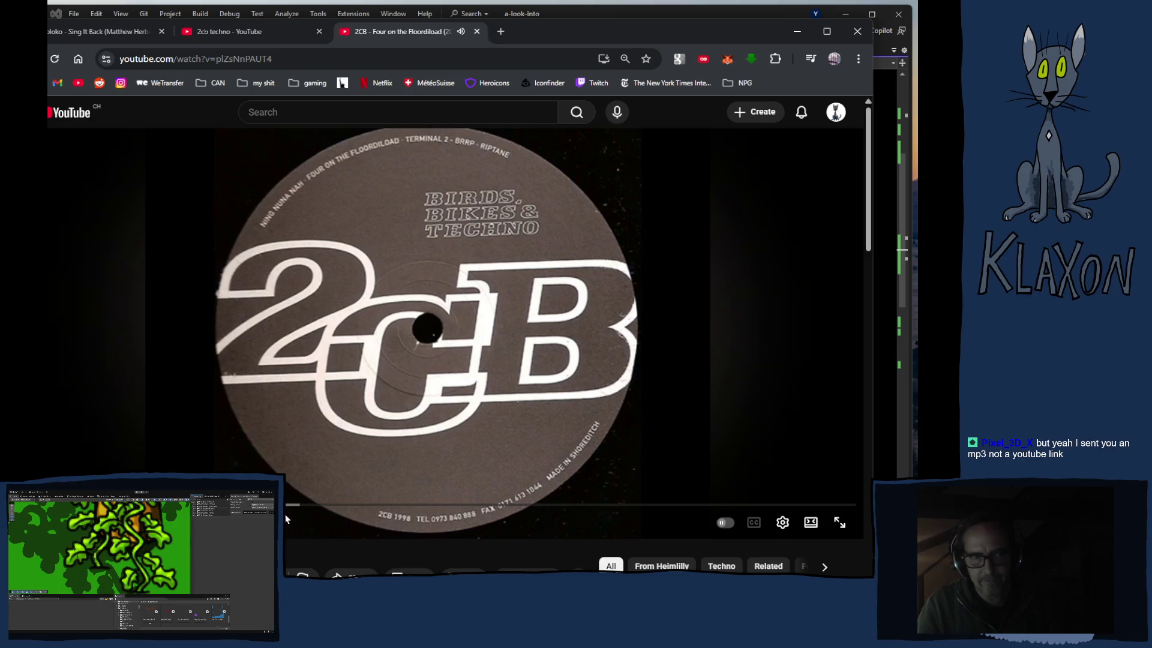
pyautogui.moveTo(447, 506); pyautogui.dragTo(425, 507)
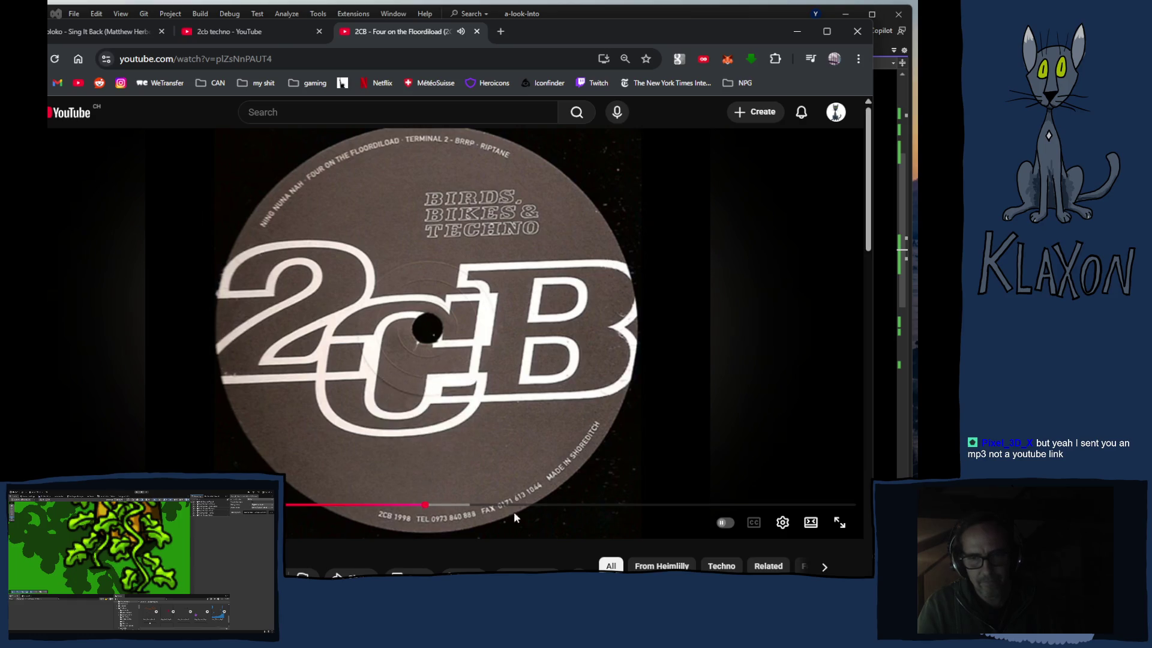
pyautogui.click(693, 509)
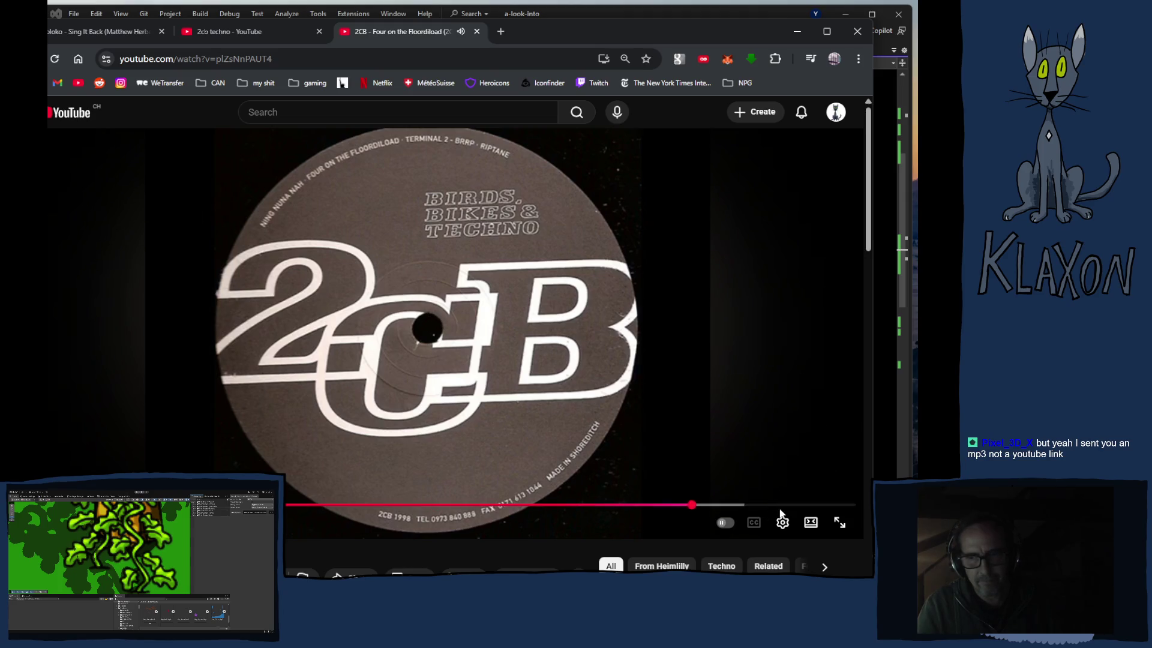
# Step: Search YouTube for 'matthew herbert' and open his channel page
pyautogui.click(287, 106)
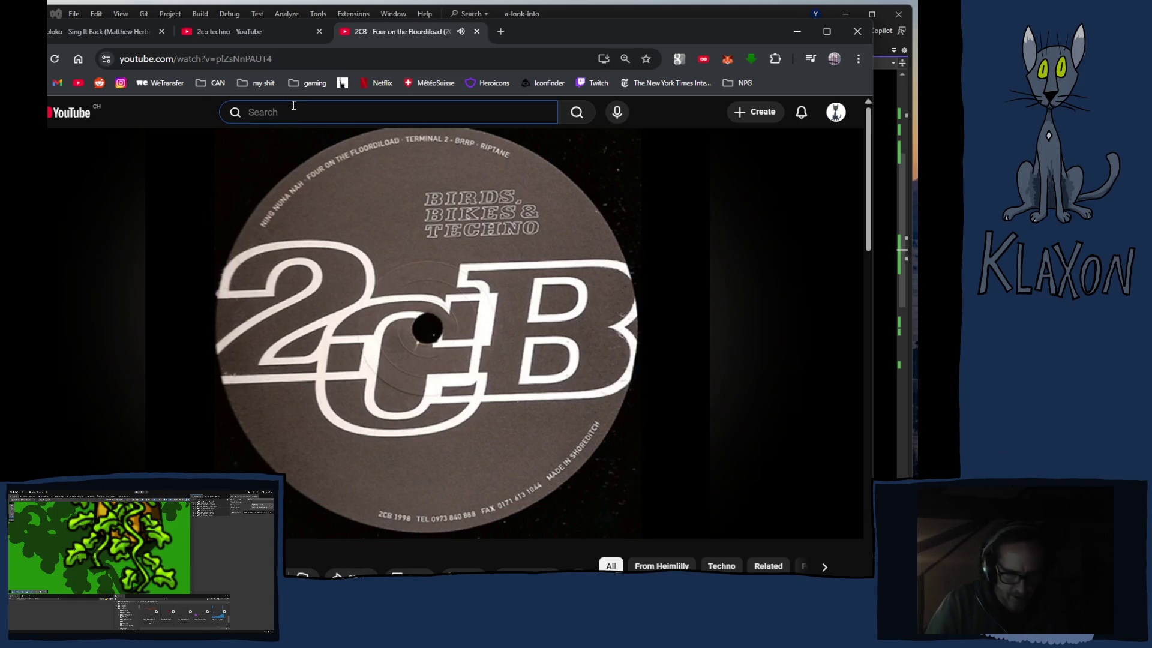
pyautogui.write('matt')
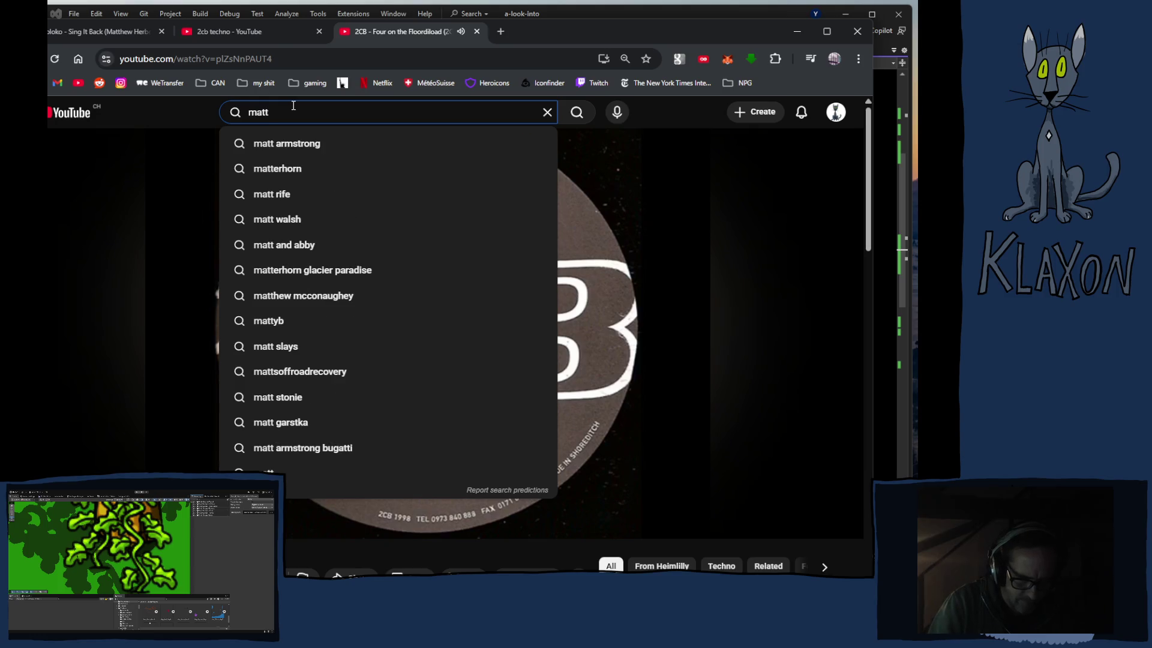
pyautogui.write('hew')
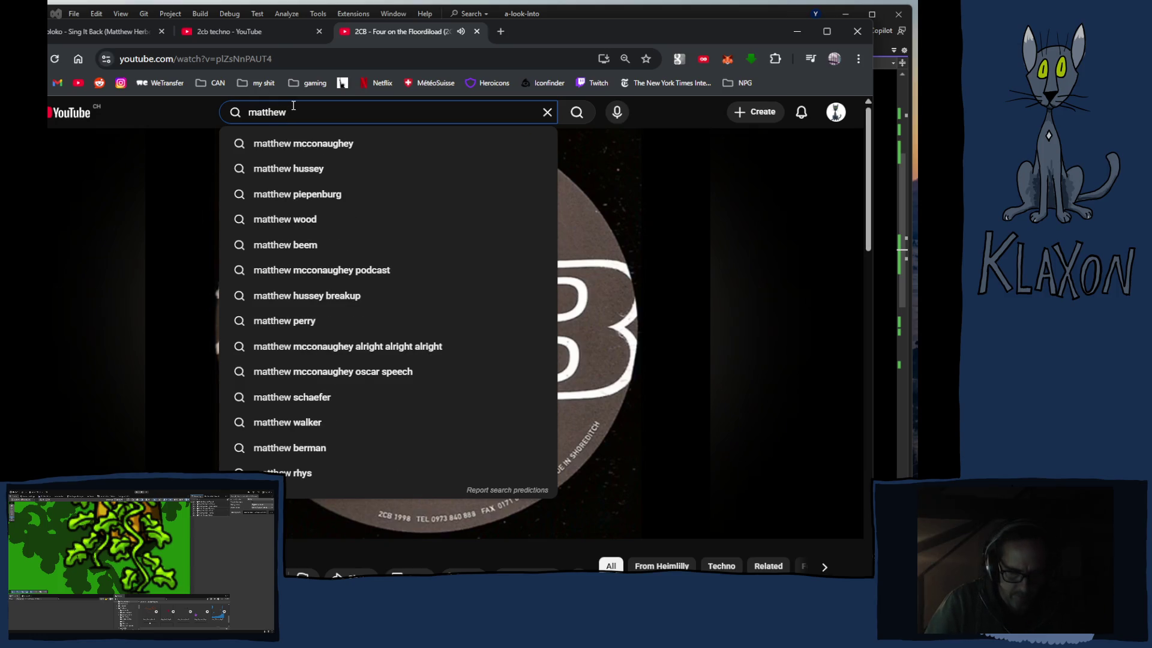
pyautogui.write(' herbert')
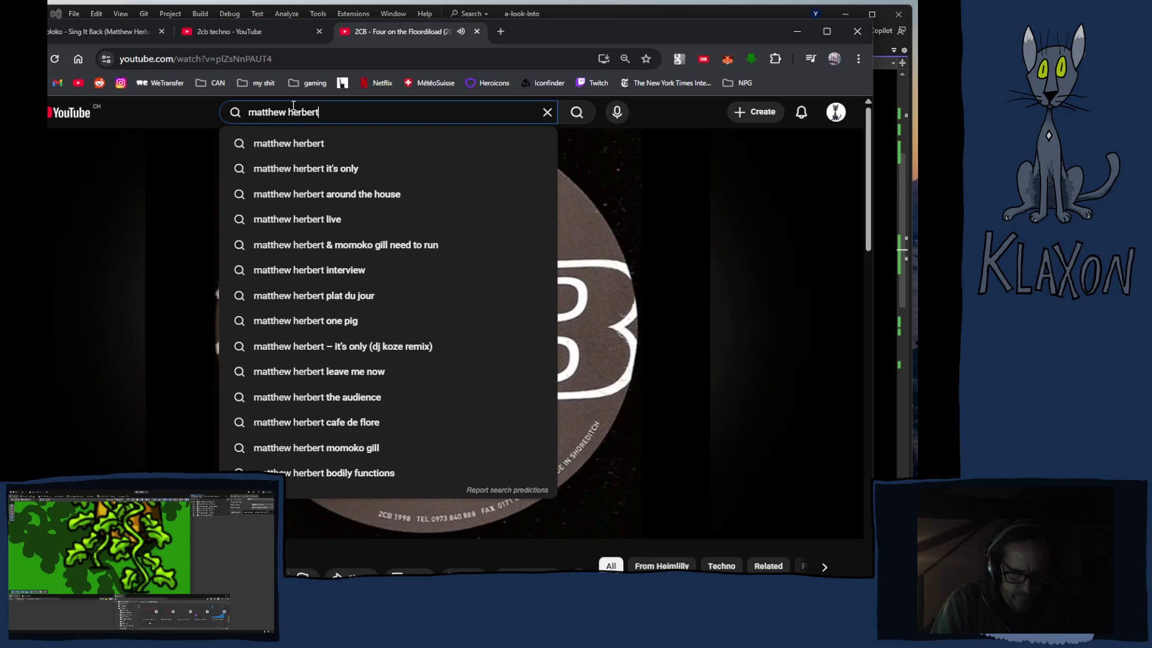
pyautogui.press('Return')
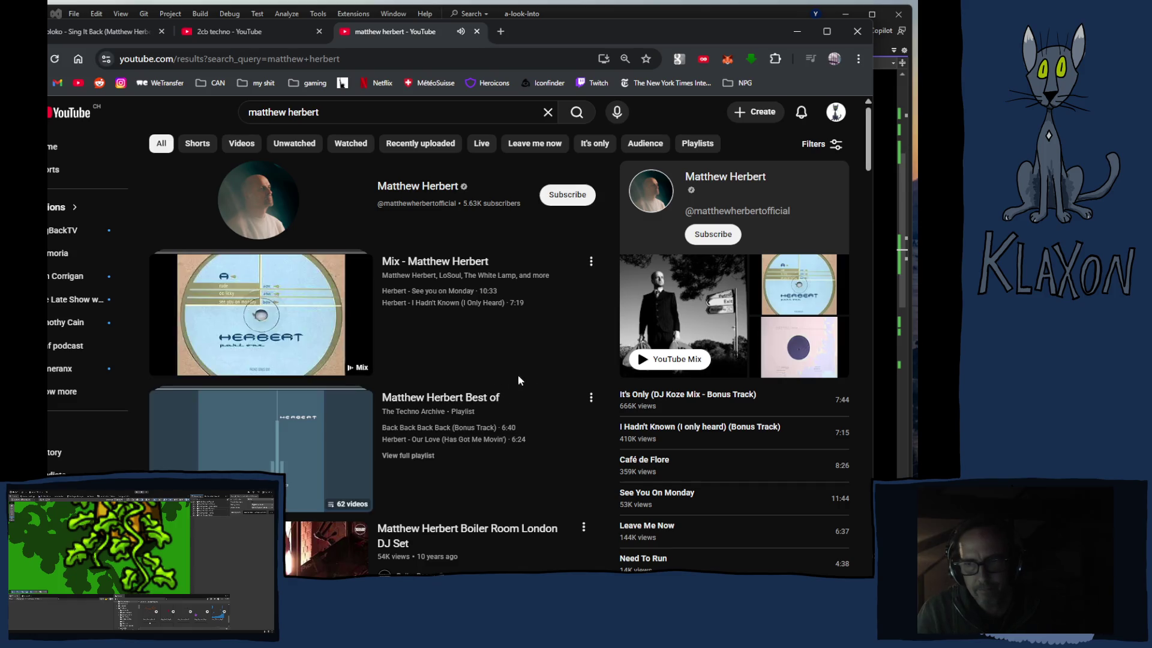
pyautogui.click(715, 179)
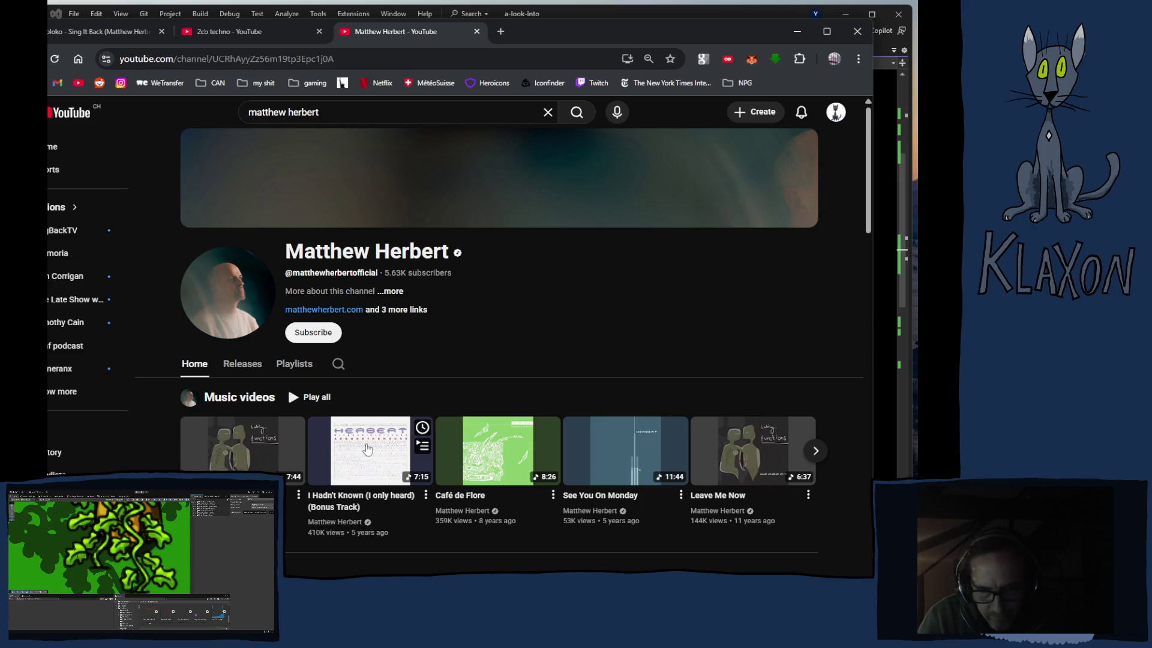
# Step: Scroll through the channel's full Releases list and open the Mistakes album in a background tab
pyautogui.click(248, 366)
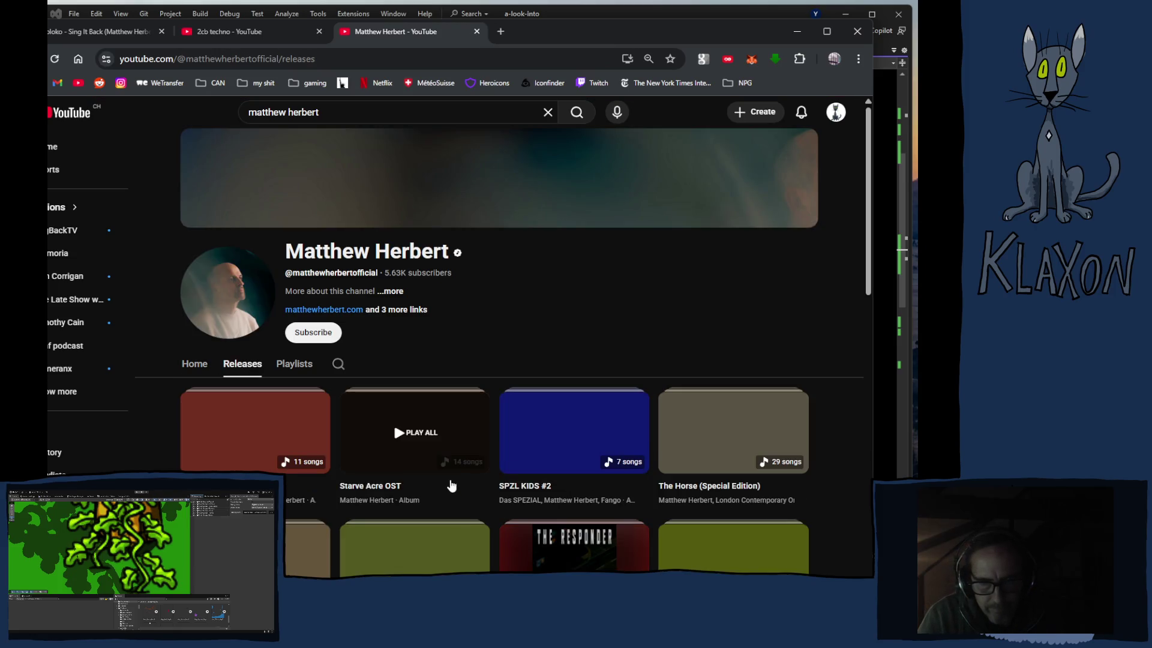
pyautogui.scroll(-5, 511, 337)
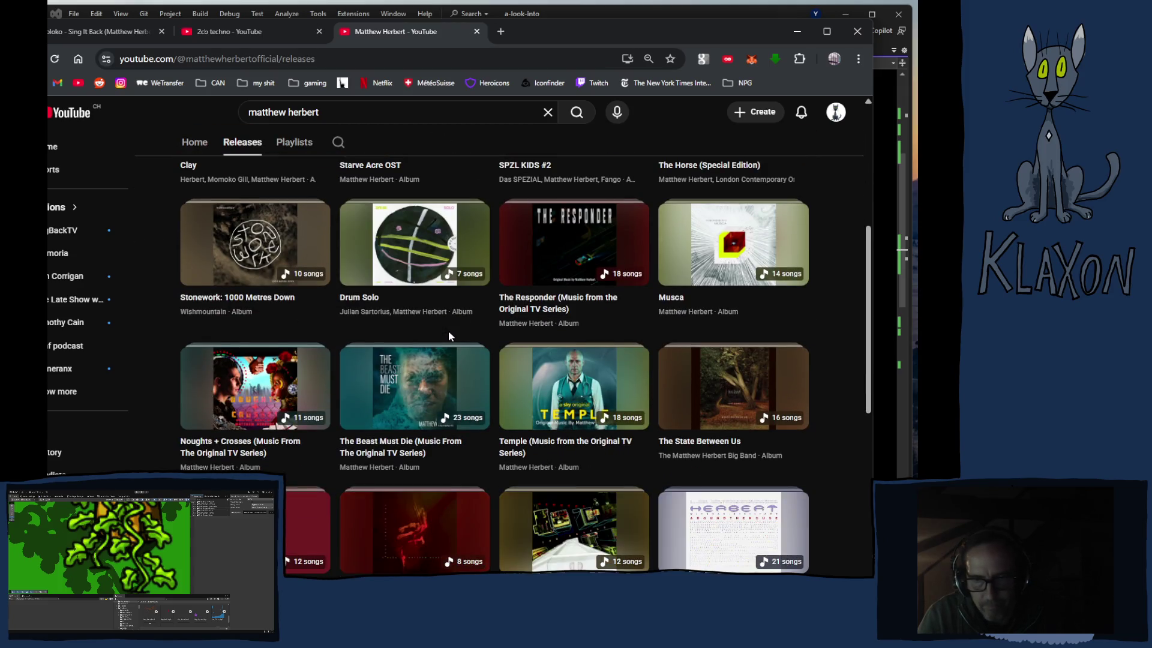
pyautogui.scroll(-3, 449, 332)
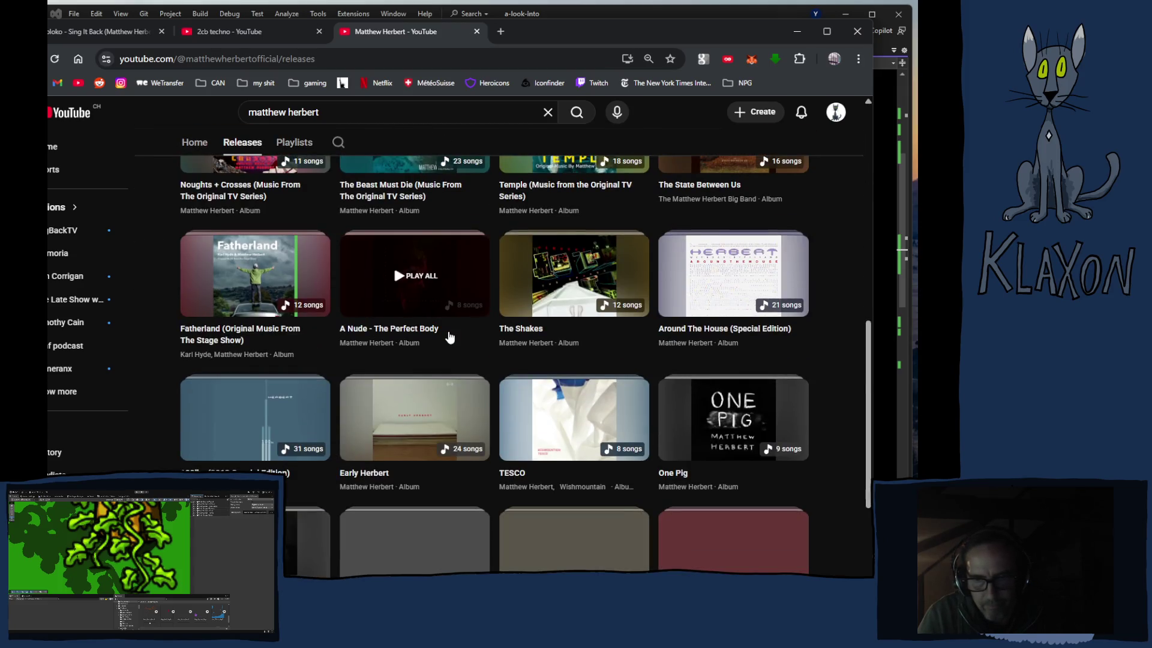
pyautogui.scroll(-2, 449, 336)
pyautogui.scroll(-4, 450, 337)
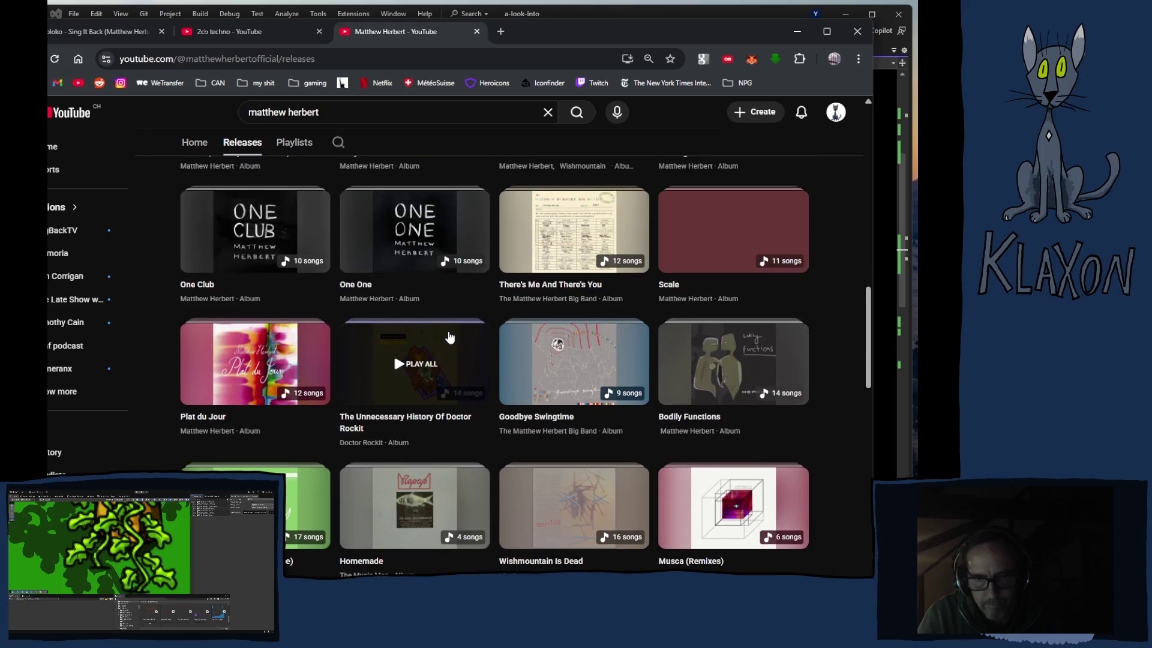
pyautogui.scroll(-5, 450, 336)
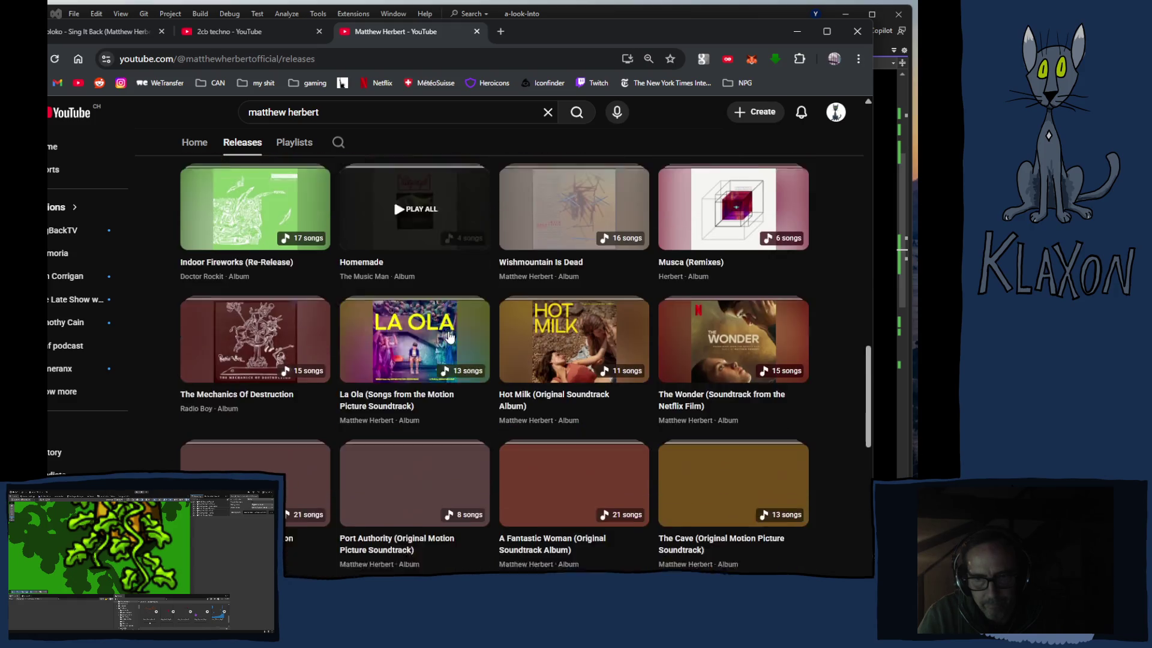
pyautogui.scroll(-6, 450, 335)
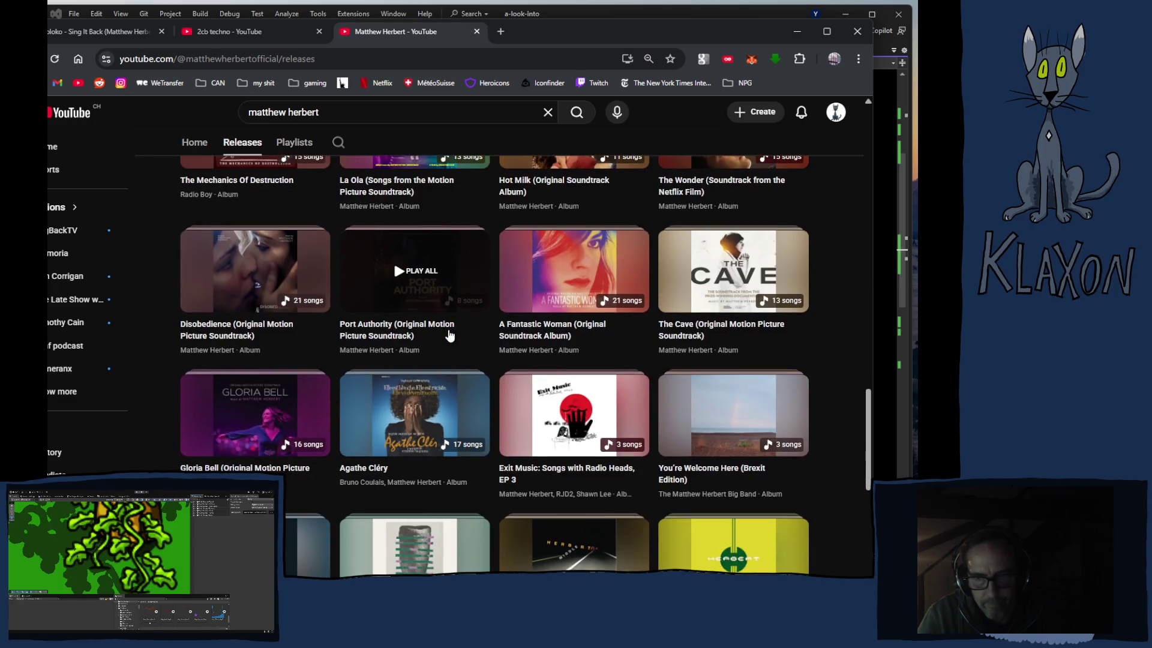
pyautogui.scroll(-4, 449, 335)
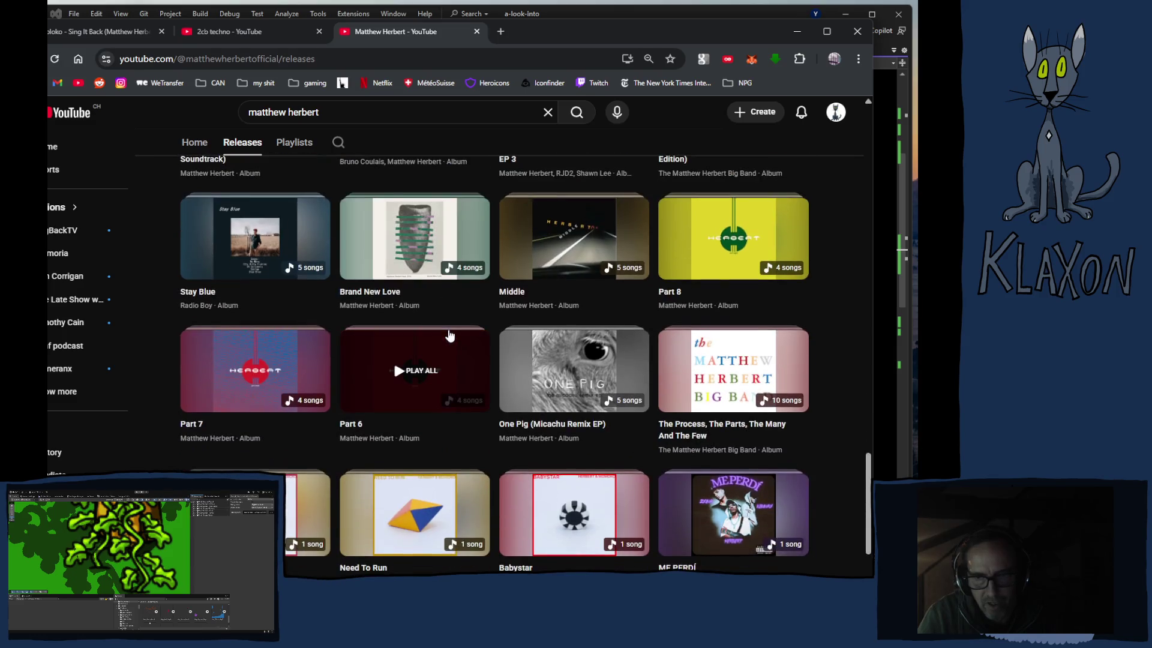
pyautogui.scroll(-3, 450, 335)
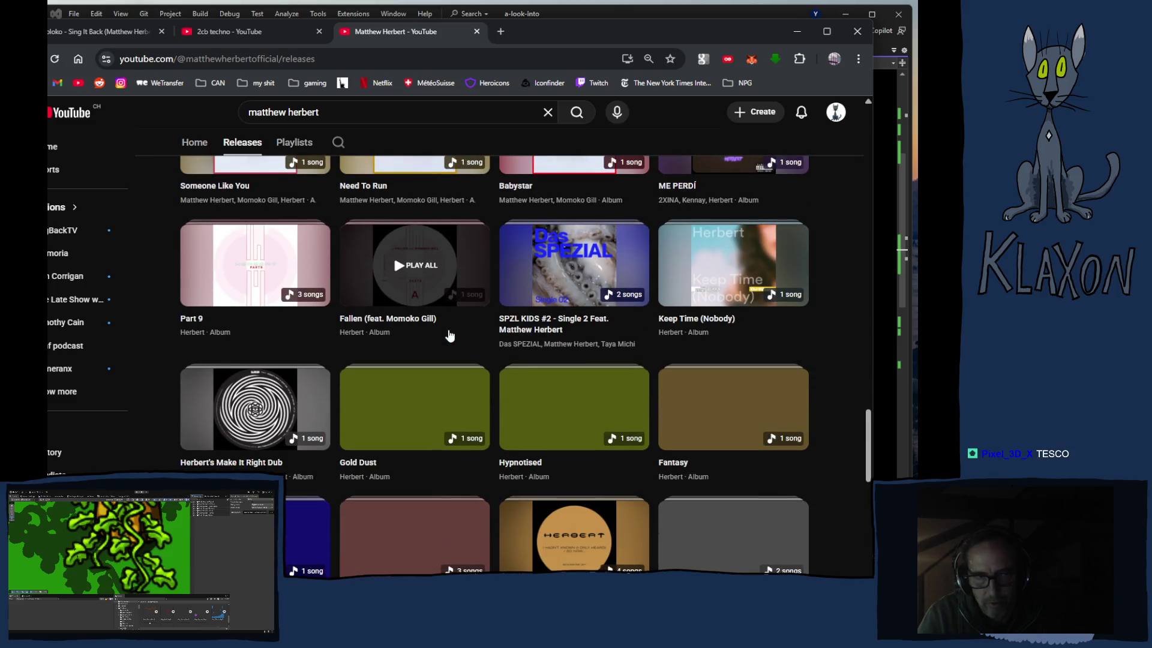
pyautogui.scroll(-4, 450, 335)
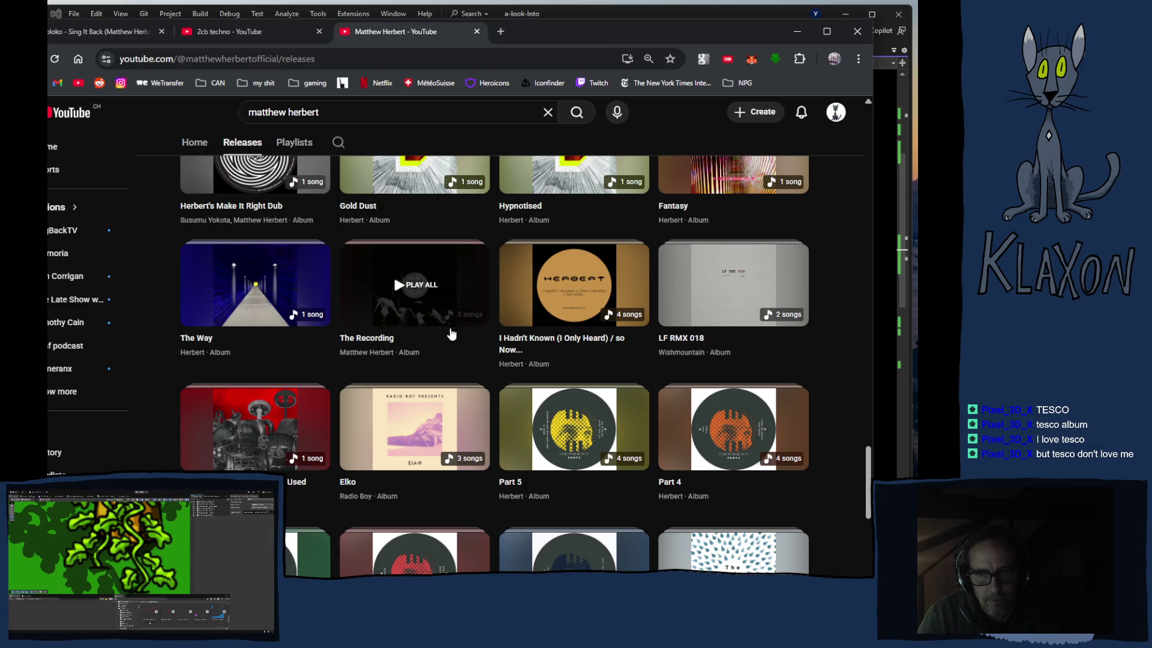
pyautogui.scroll(-9, 451, 334)
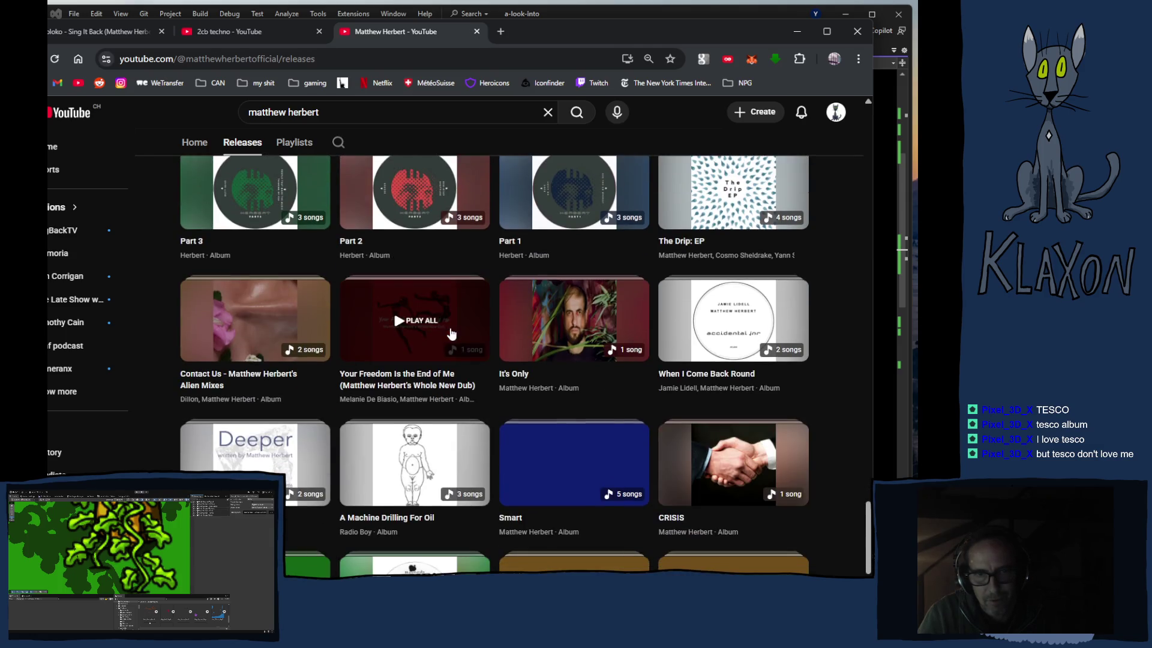
pyautogui.scroll(-5, 451, 334)
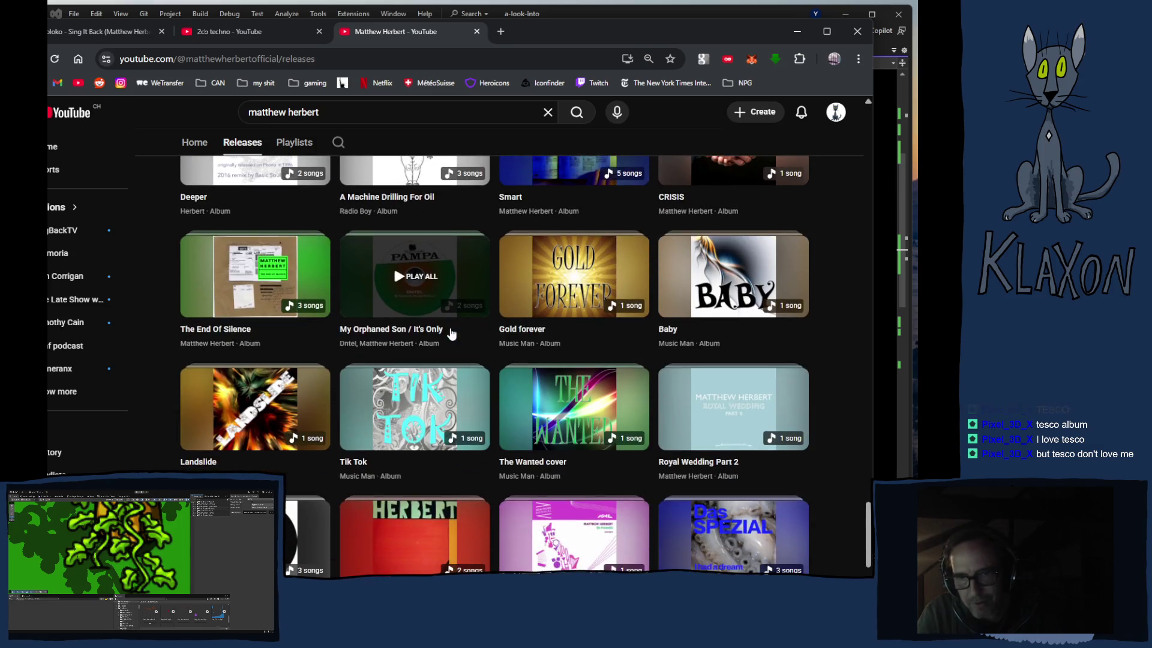
pyautogui.scroll(-2, 451, 334)
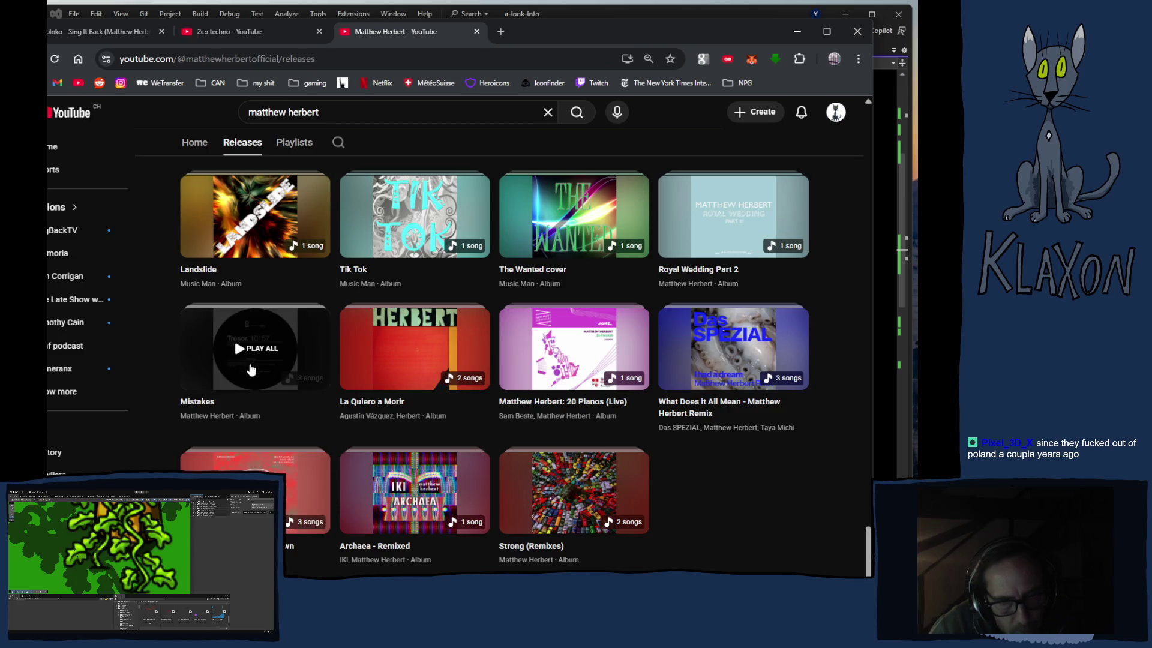
pyautogui.middleClick(249, 367)
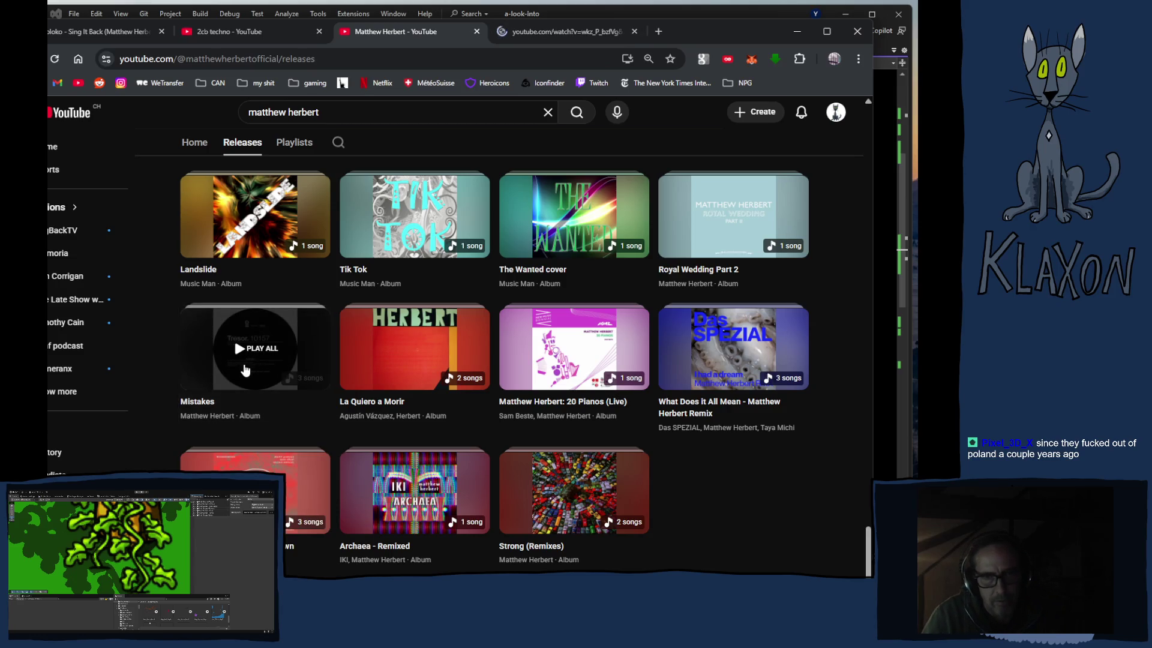
# Step: Listen to Mistakes (Demonic Version) to about 2:57 in its tab, then close the tab
pyautogui.click(548, 31)
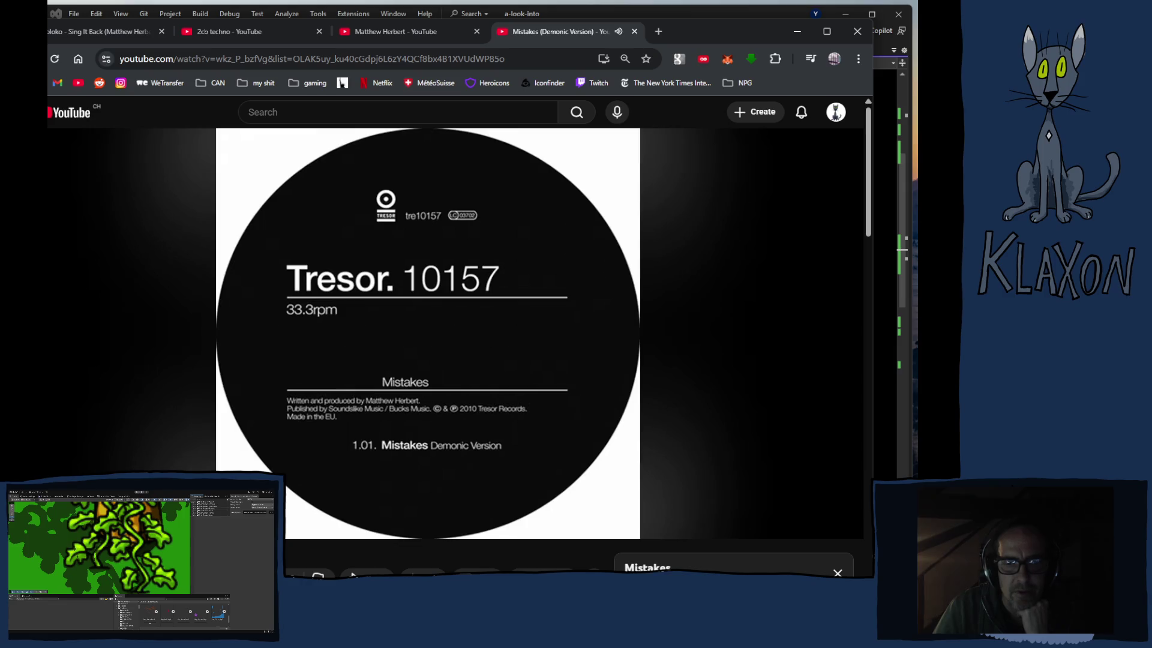
pyautogui.scroll(-4, 456, 336)
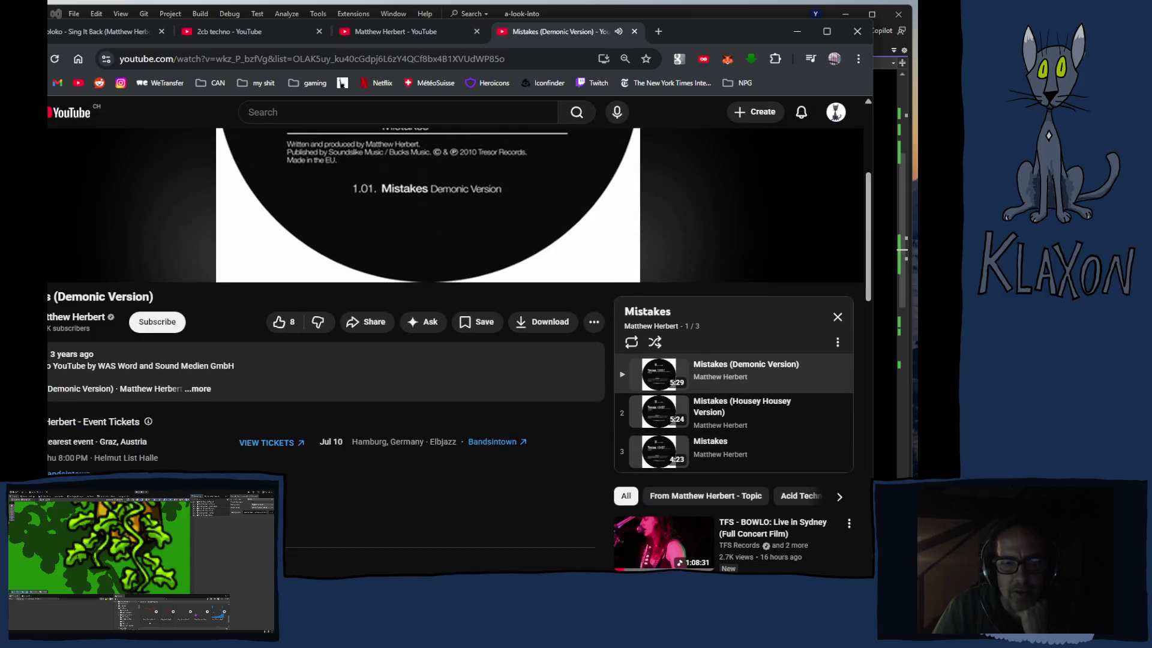
pyautogui.scroll(-1, 455, 336)
pyautogui.scroll(5, 456, 351)
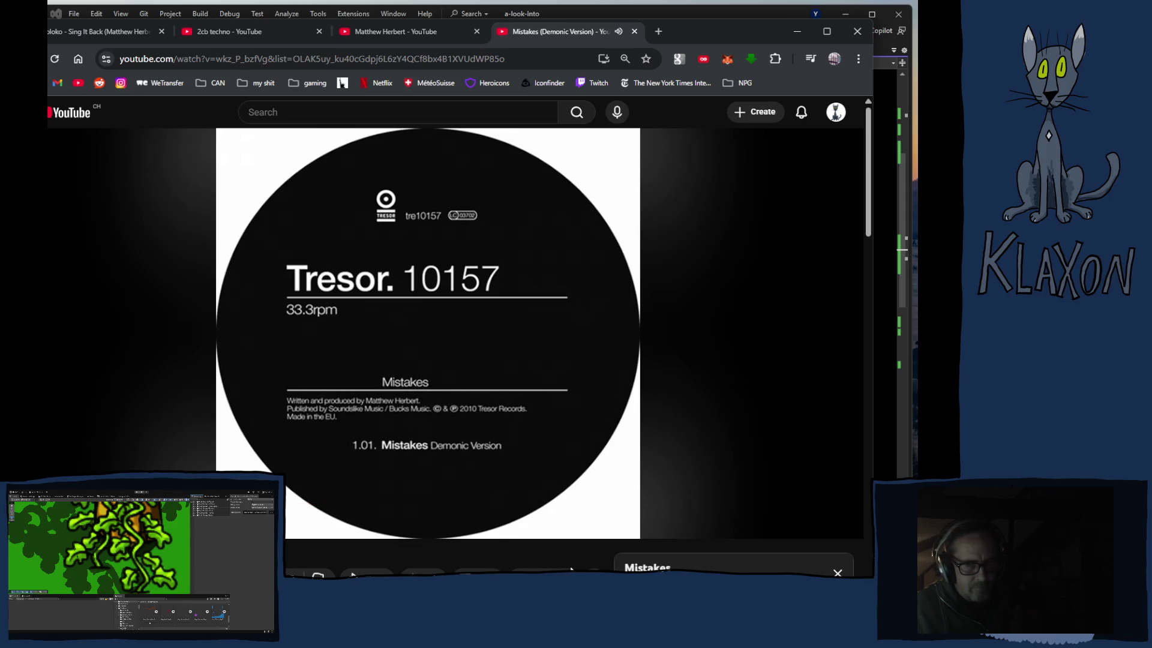
pyautogui.scroll(-3, 354, 573)
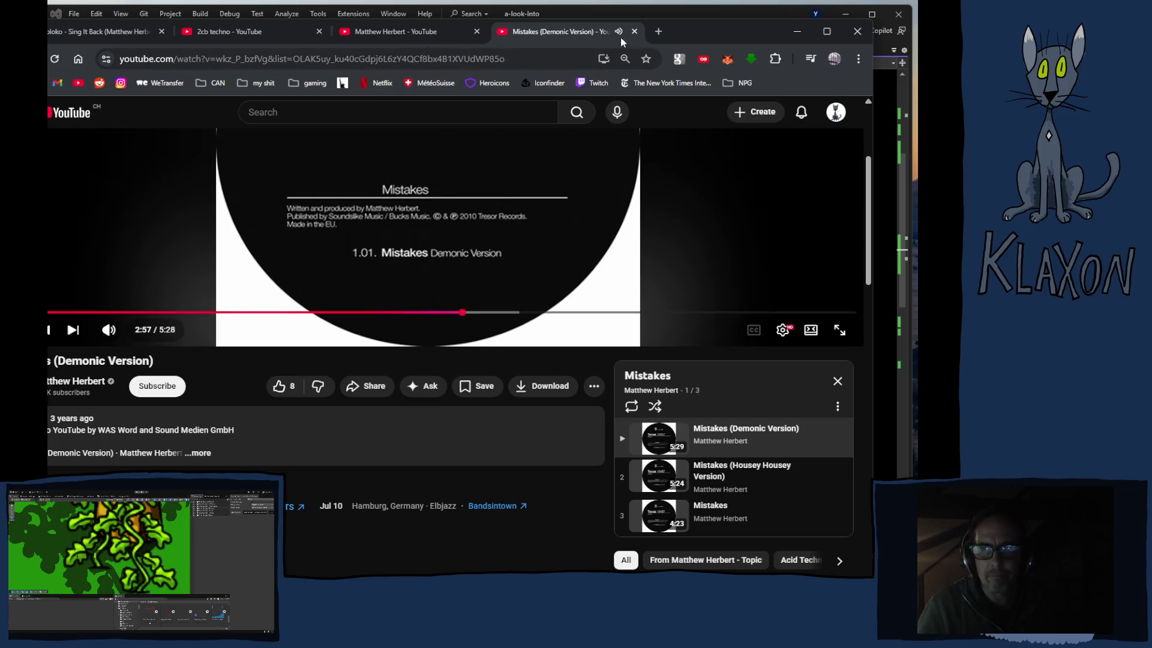
pyautogui.click(635, 31)
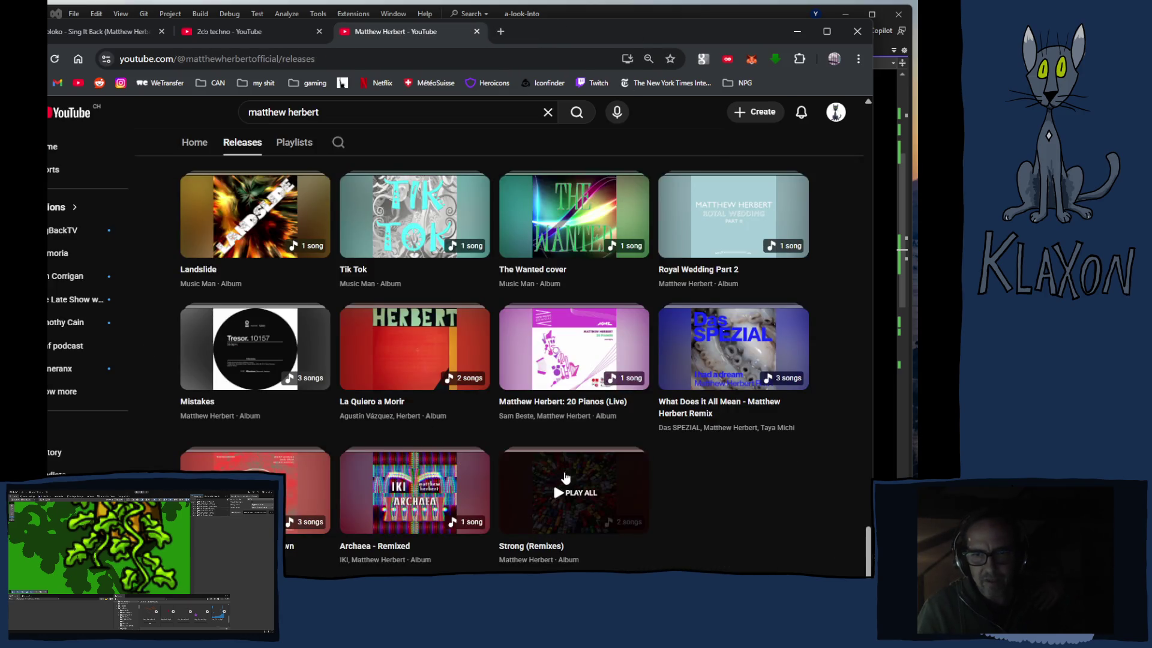
# Step: Scroll up Matthew Herbert's Releases grid until Around The House (Special Edition) shows
pyautogui.scroll(5, 595, 484)
pyautogui.scroll(15, 595, 484)
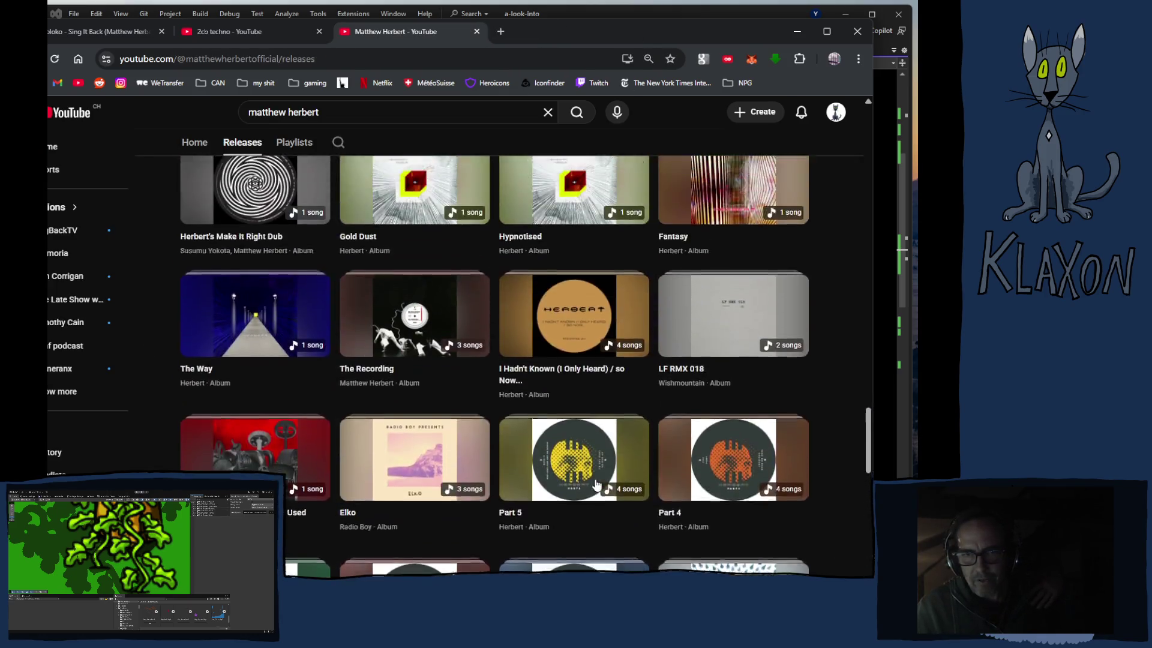
pyautogui.scroll(15, 595, 493)
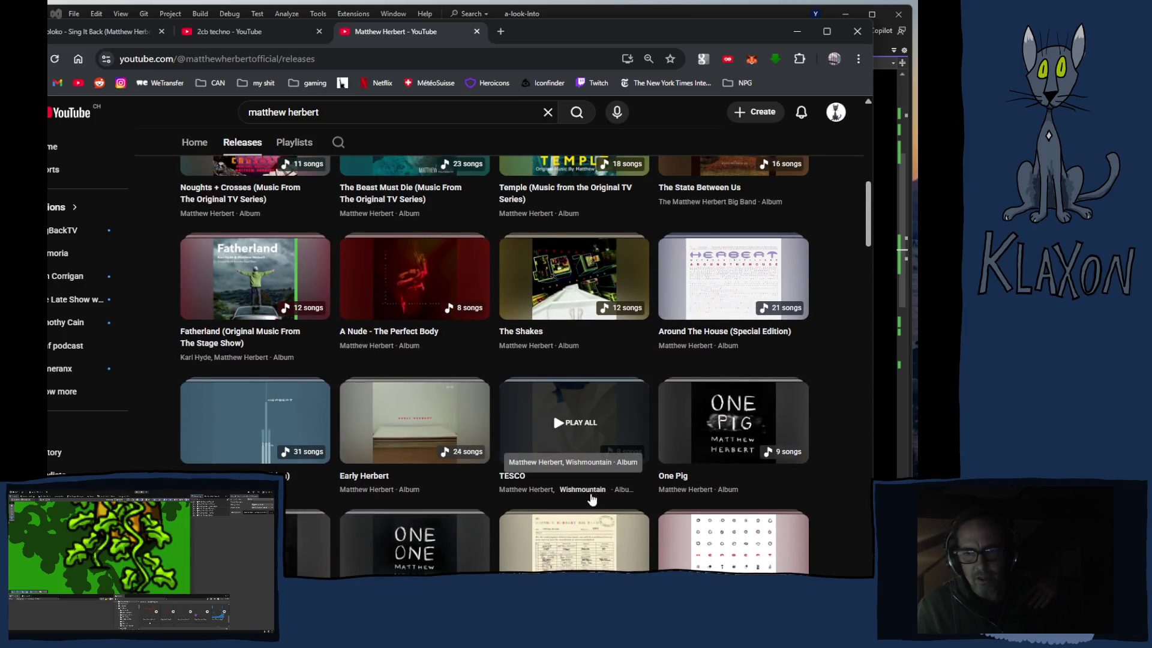
# Step: Play the whole Around The House (Special Edition) album and browse its track list
pyautogui.click(717, 286)
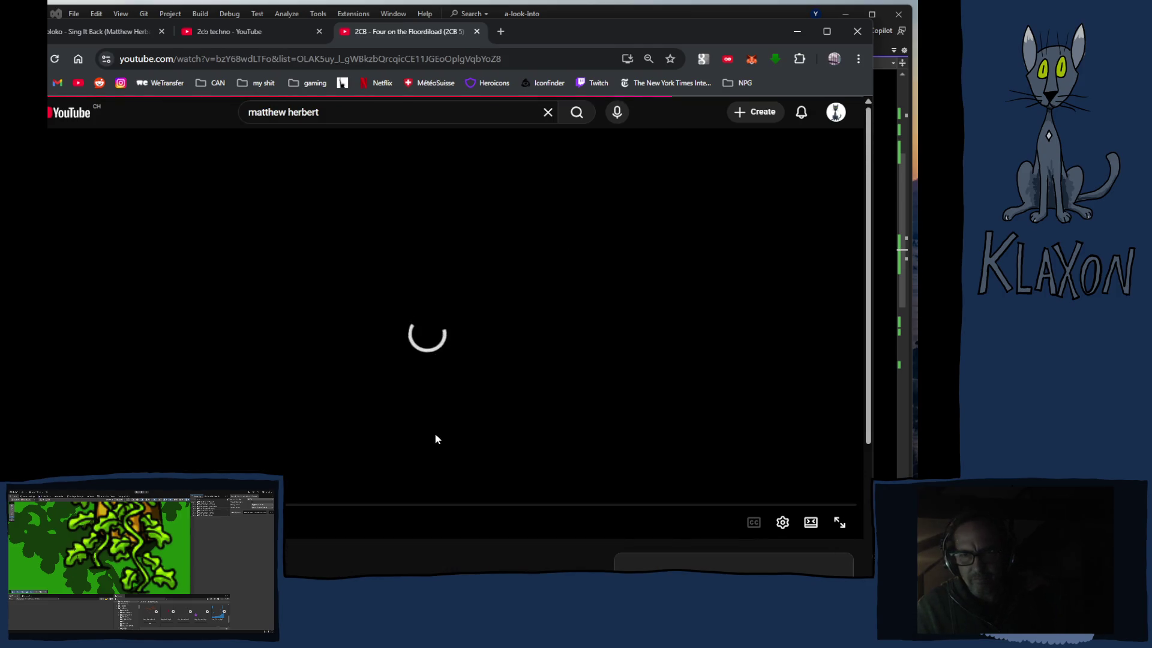
pyautogui.scroll(-3, 377, 462)
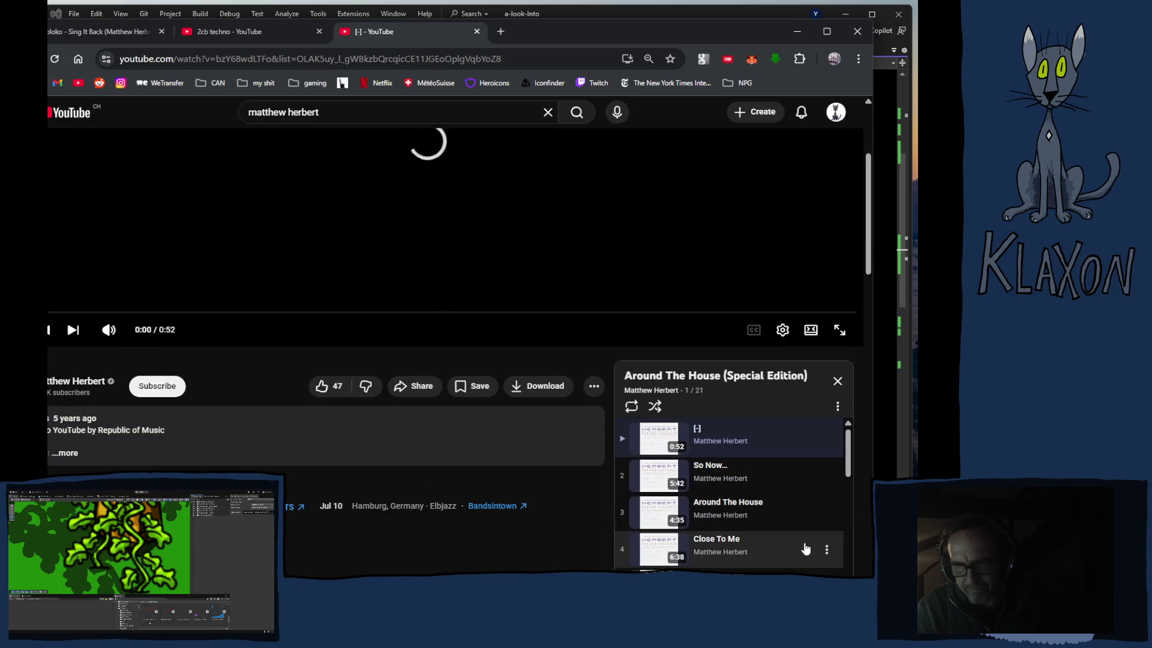
pyautogui.scroll(-2, 744, 550)
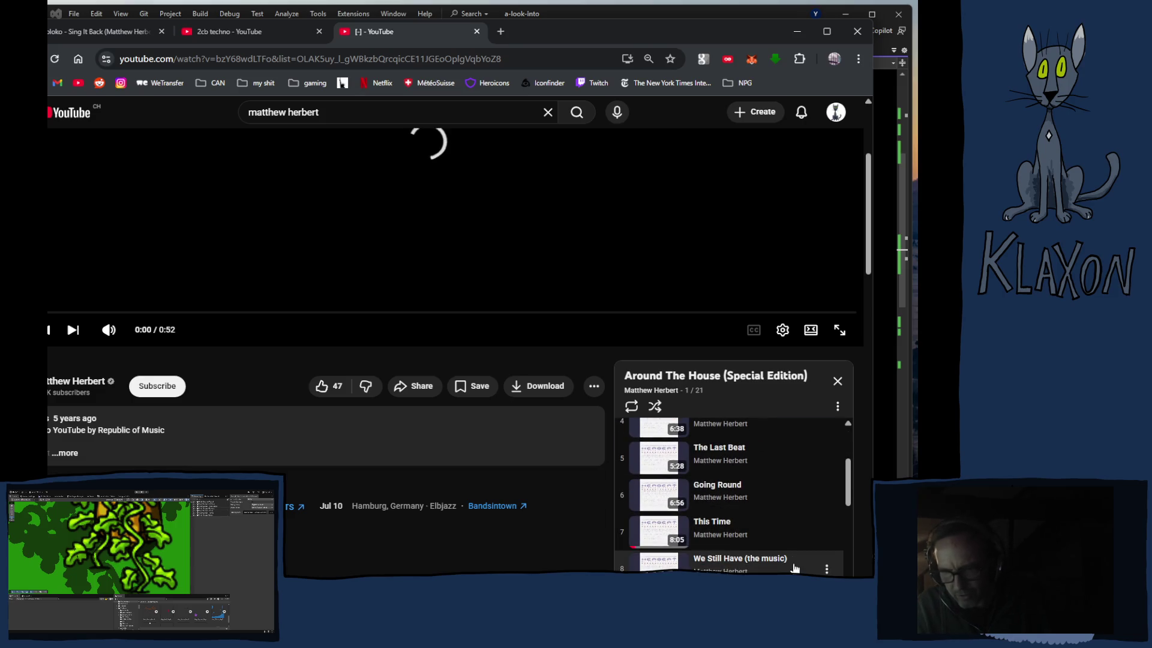
pyautogui.scroll(-2, 771, 544)
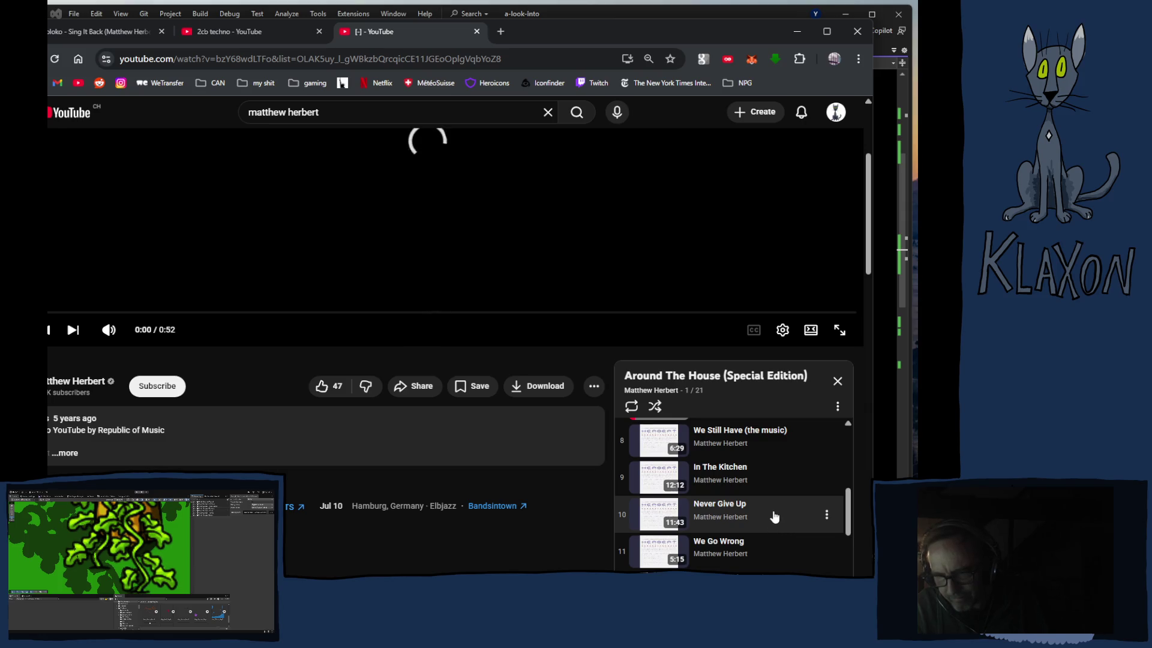
pyautogui.scroll(-4, 774, 515)
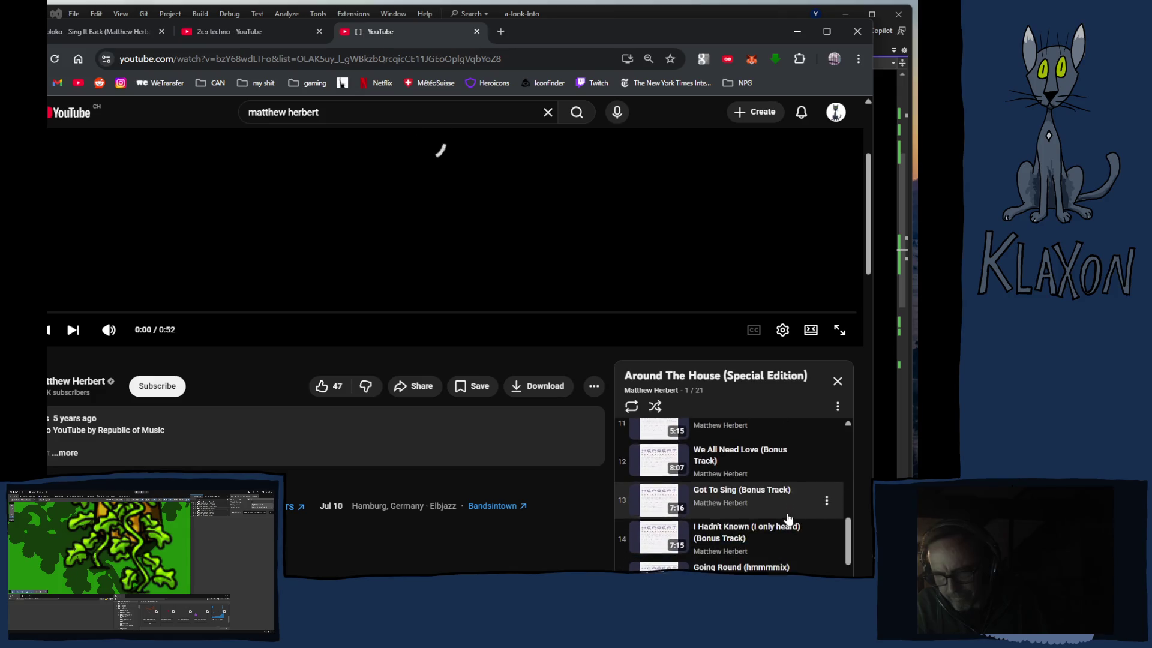
pyautogui.scroll(-3, 780, 513)
pyautogui.scroll(10, 779, 511)
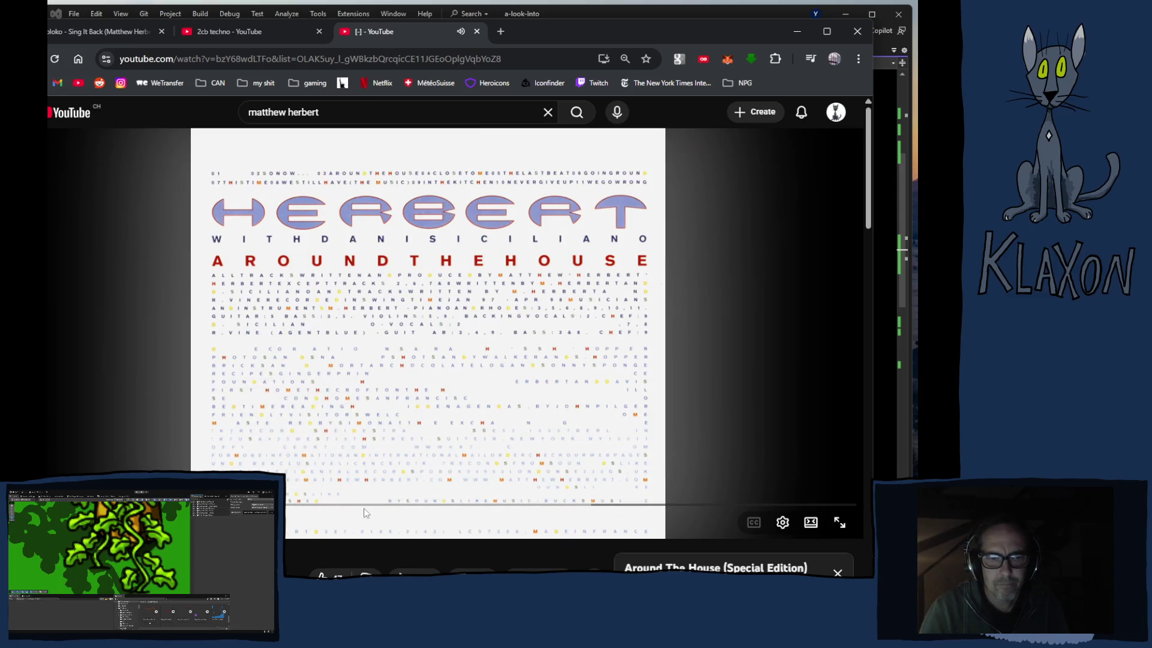
pyautogui.scroll(-4, 404, 520)
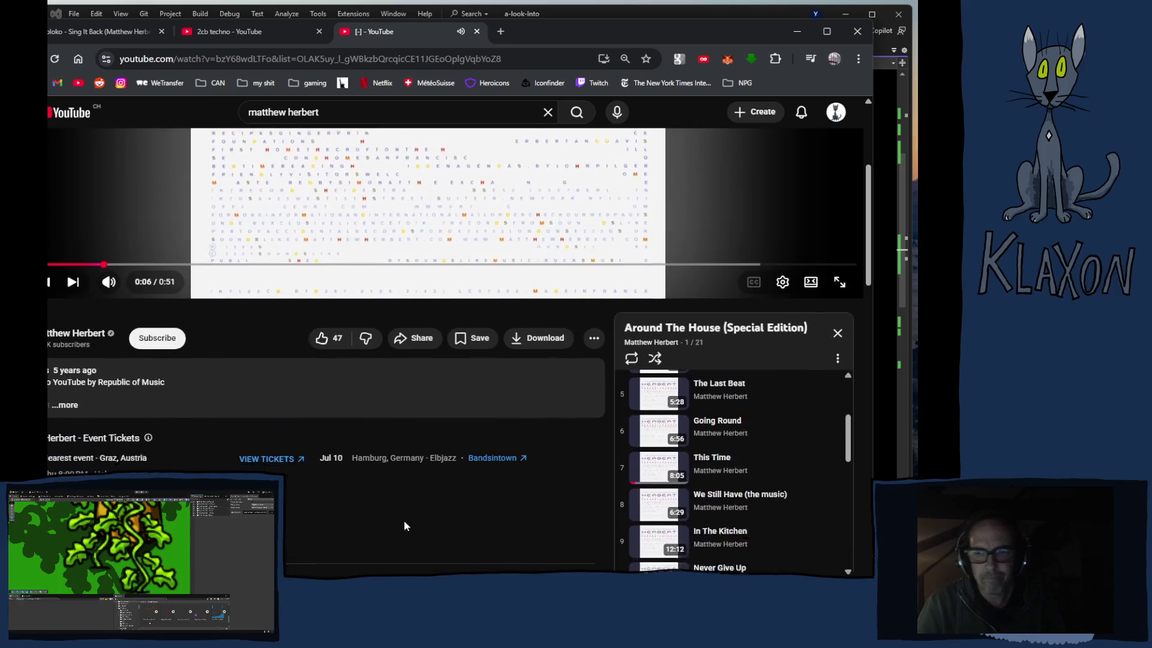
pyautogui.scroll(3, 745, 468)
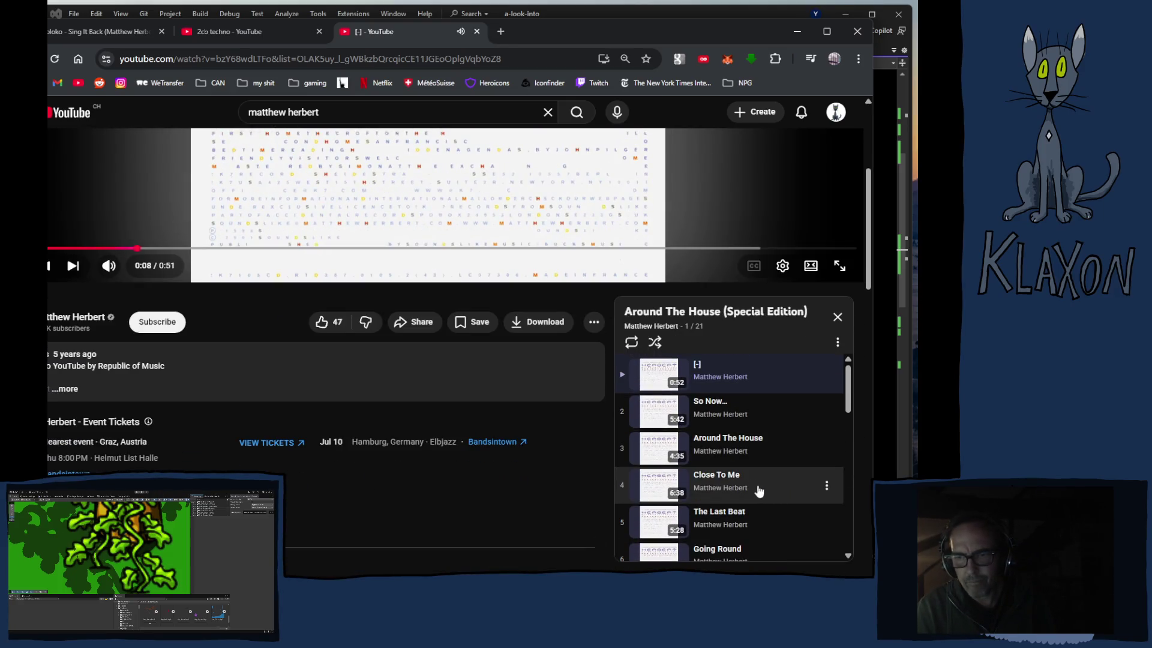
# Step: Switch playback to the track So Now..
pyautogui.click(660, 417)
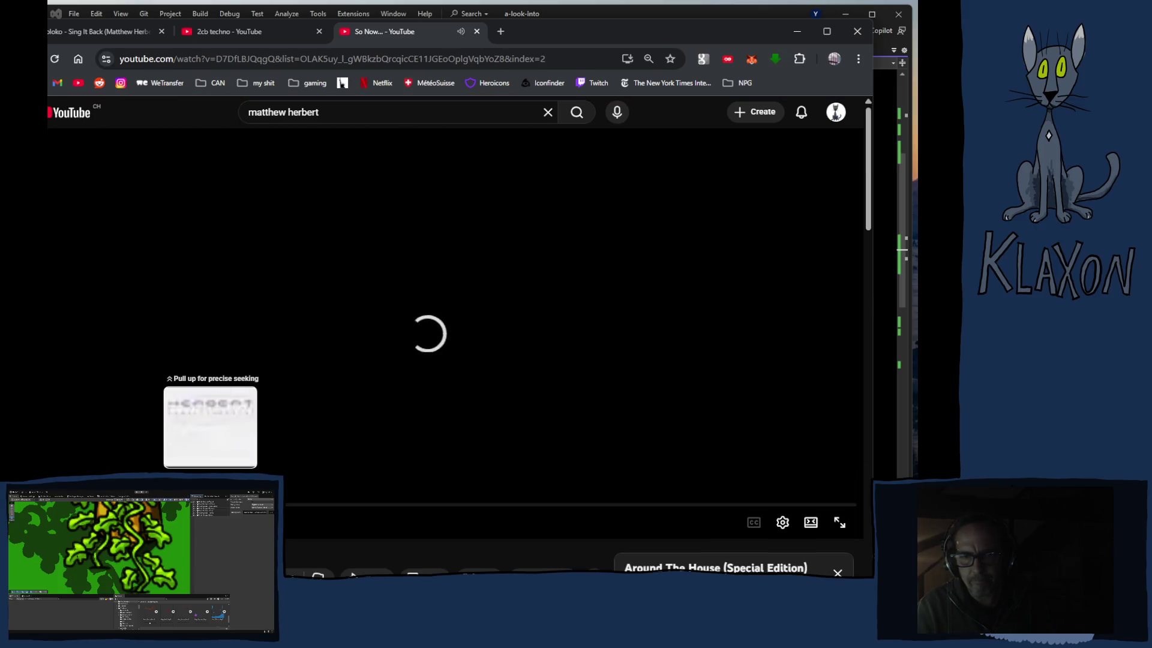
pyautogui.scroll(-3, 619, 535)
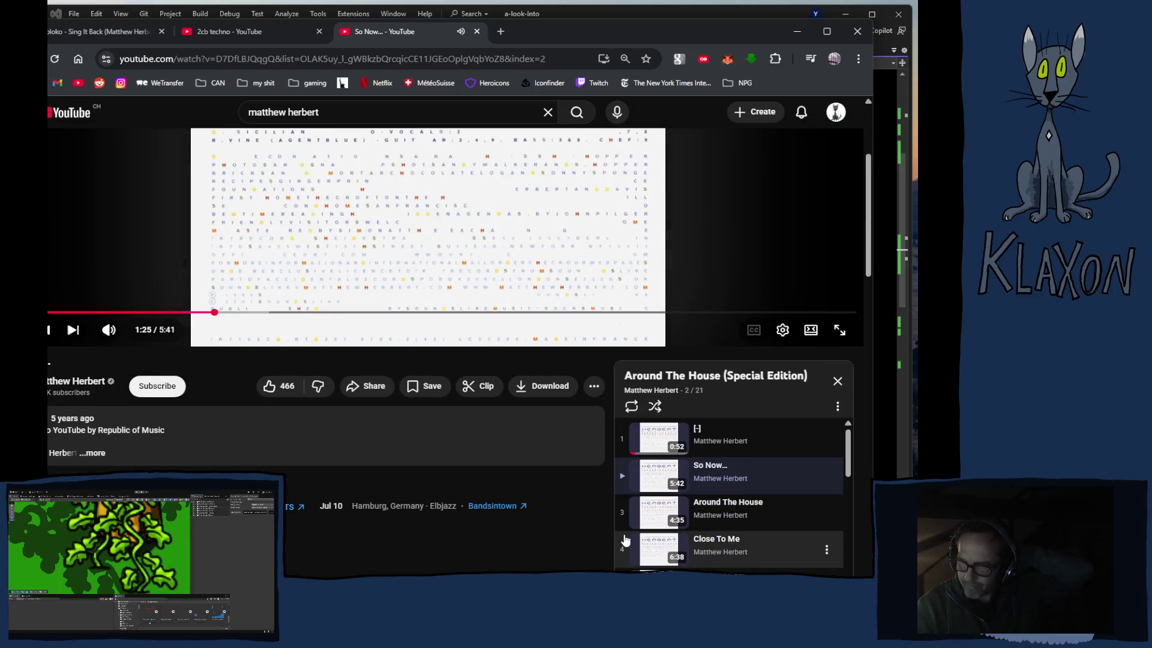
pyautogui.scroll(-3, 625, 531)
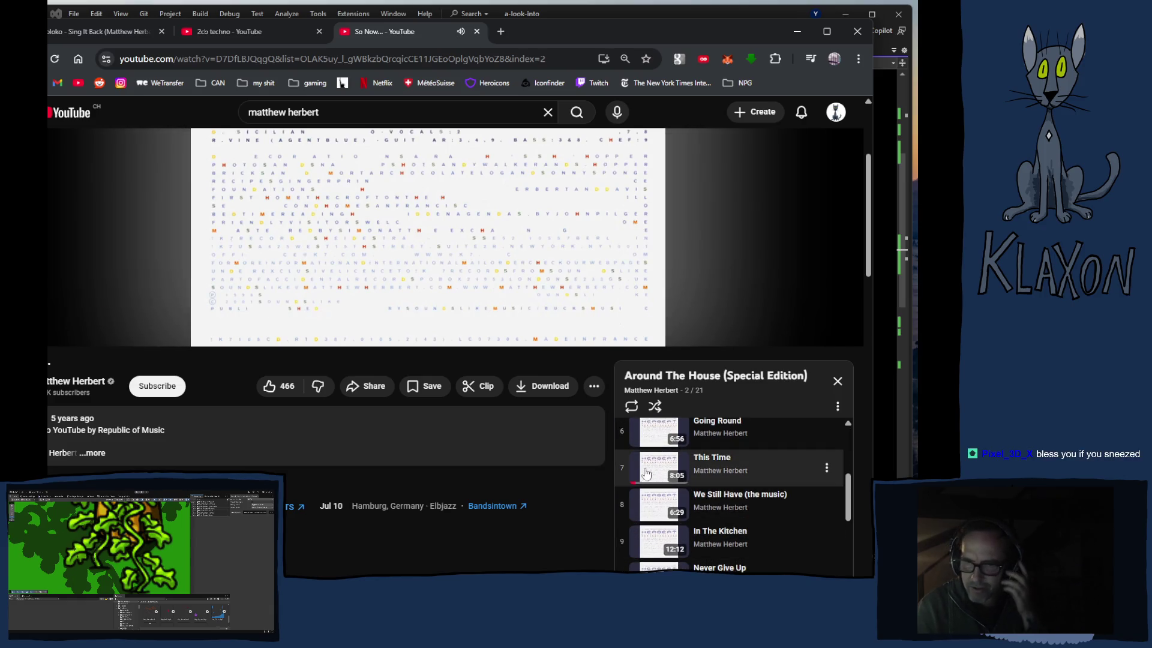
# Step: Play This Time, skip ahead within it, and close the 2cb techno page
pyautogui.click(663, 477)
pyautogui.moveTo(185, 505)
pyautogui.mouseDown()
pyautogui.moveTo(241, 505)
pyautogui.moveTo(223, 505)
pyautogui.mouseUp()
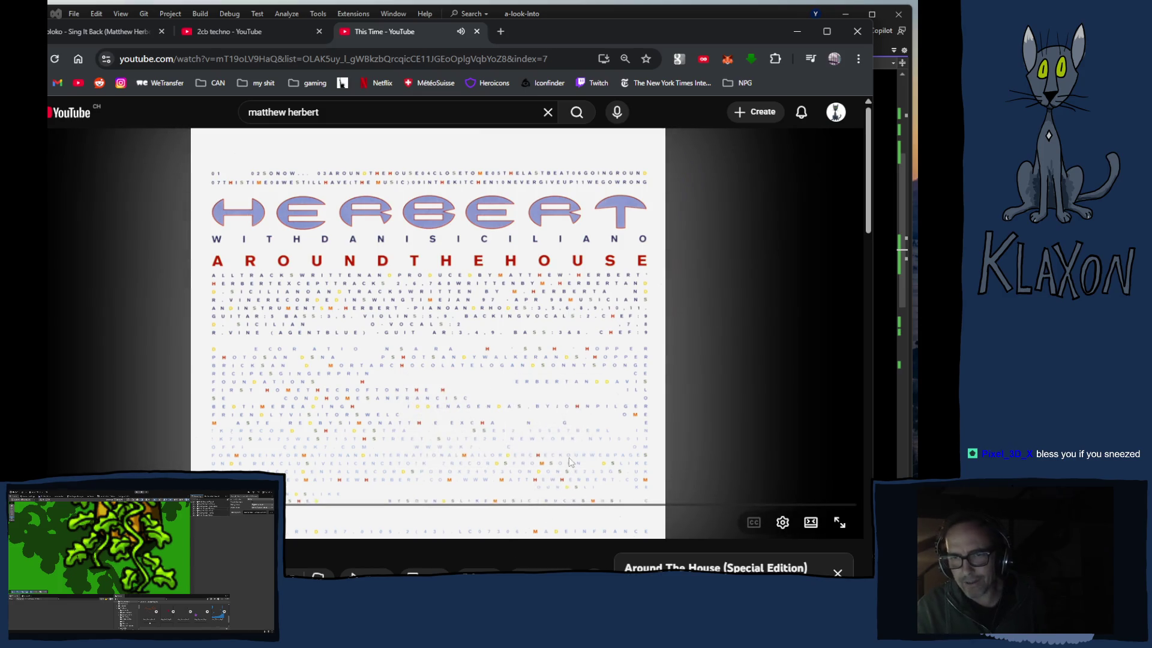
pyautogui.moveTo(636, 504); pyautogui.dragTo(601, 501)
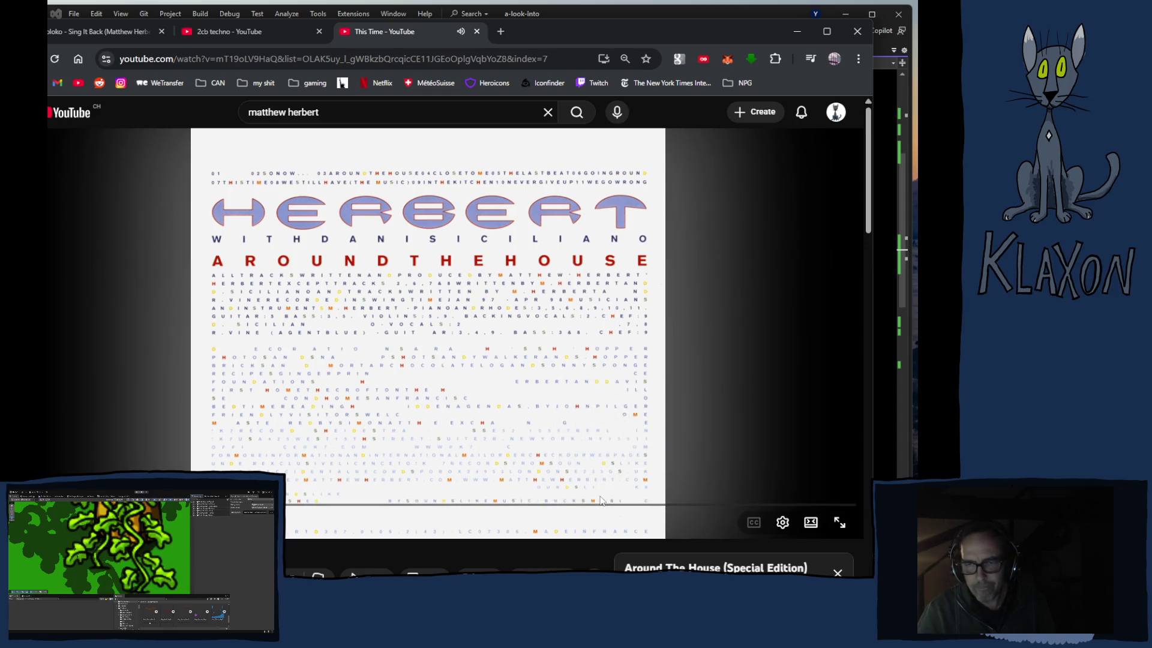
pyautogui.click(527, 505)
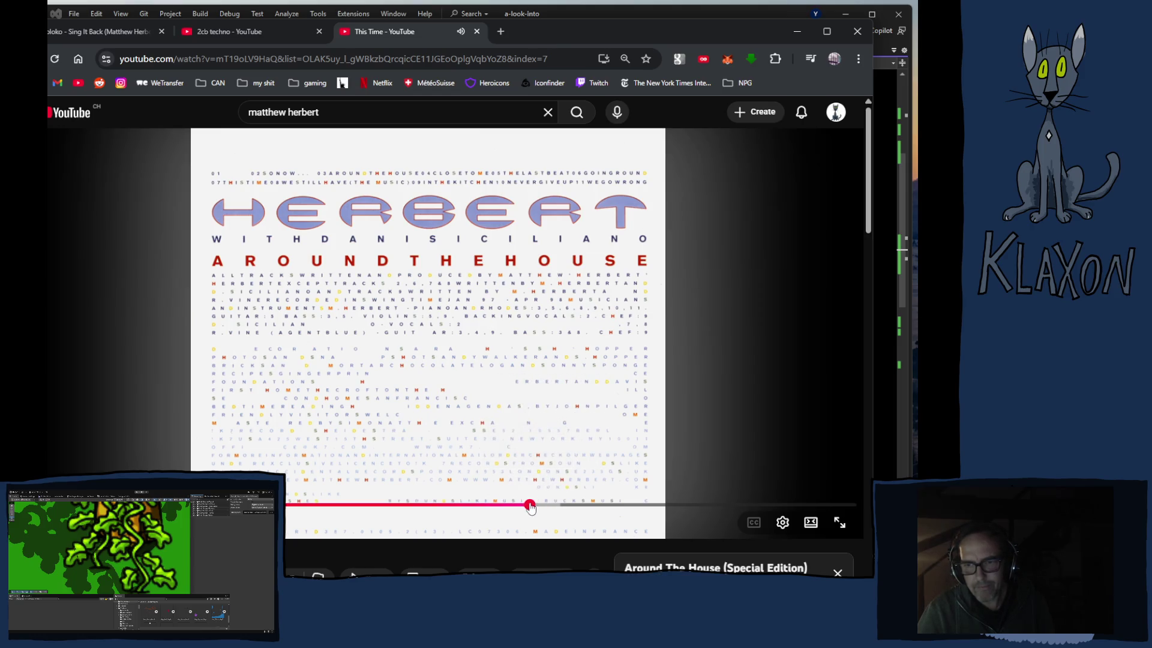
pyautogui.scroll(-5, 530, 507)
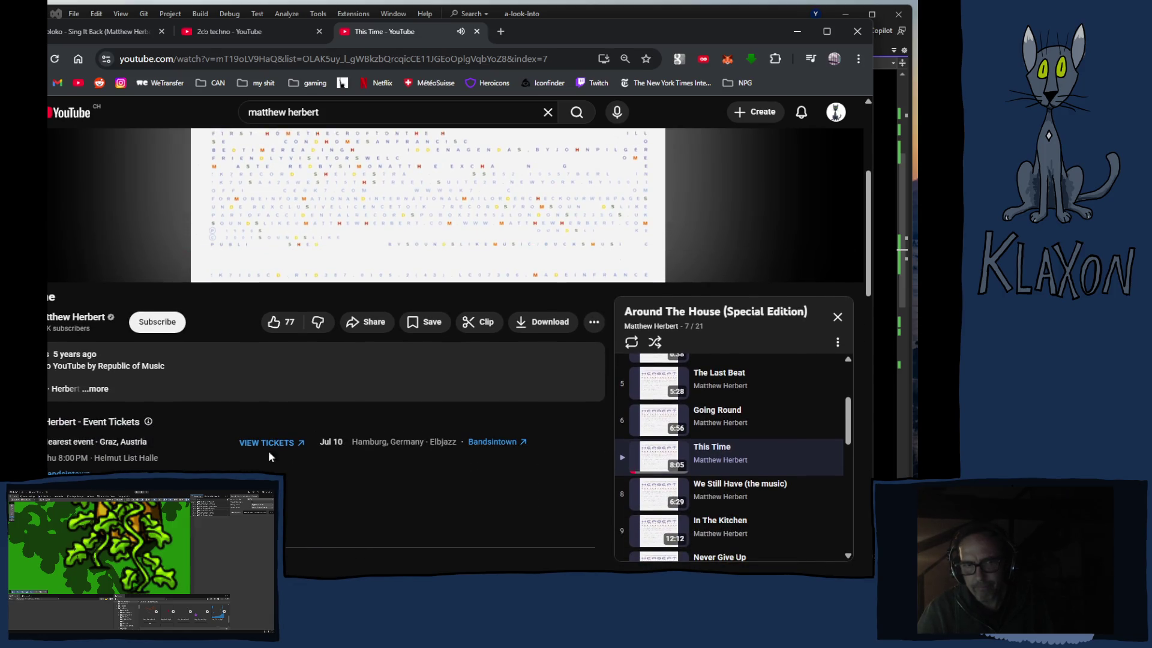
pyautogui.scroll(4, 371, 234)
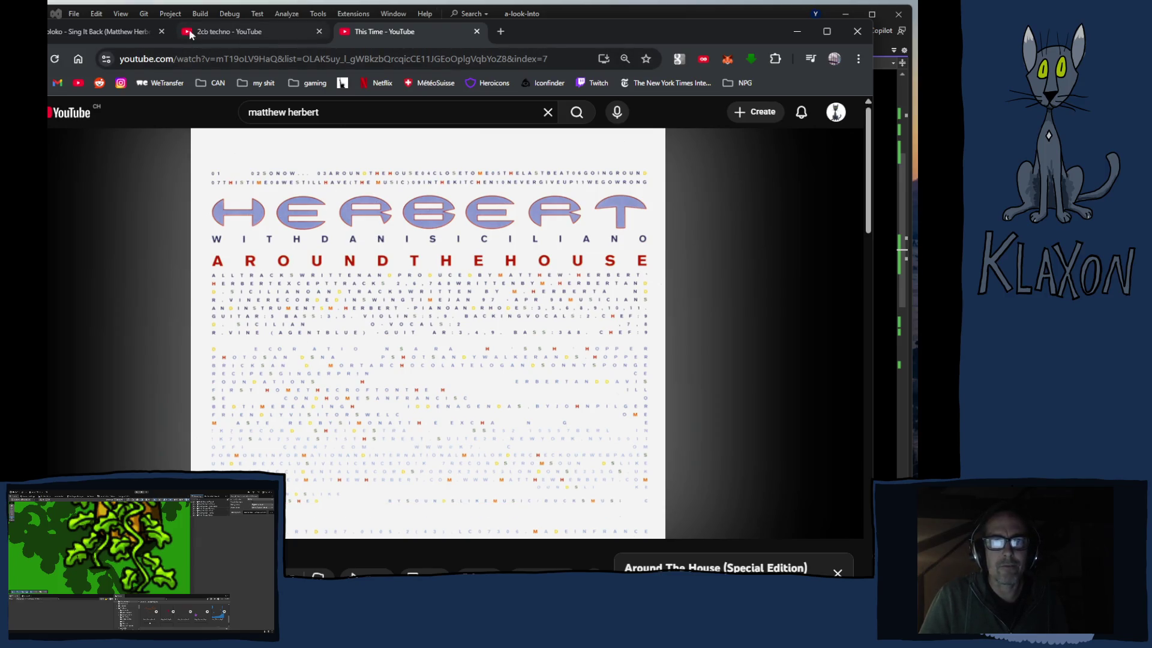
pyautogui.click(320, 32)
# Step: Close the This Time page, then bring up and dismiss the running-processes overview
pyautogui.click(320, 32)
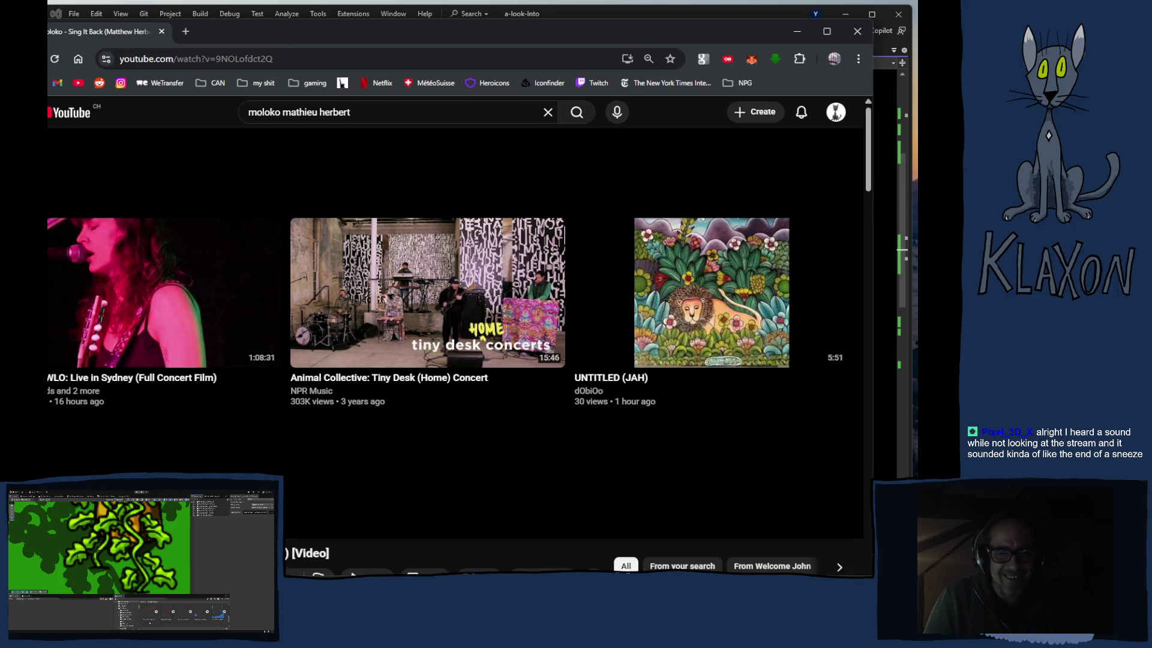
pyautogui.click(319, 572)
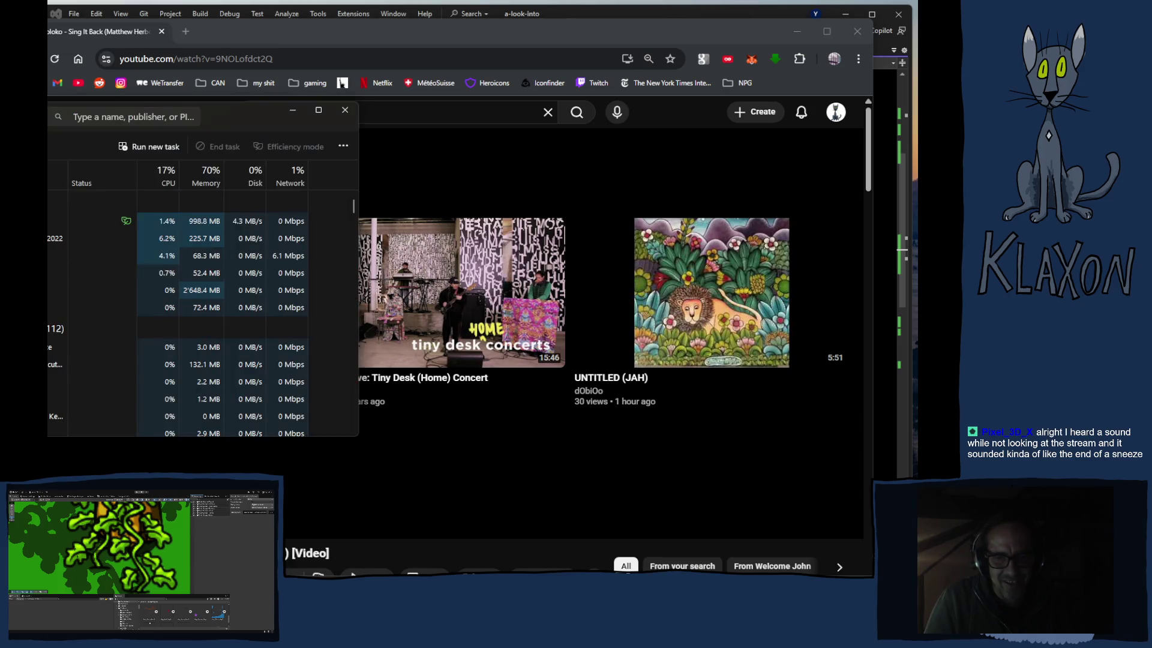
pyautogui.click(342, 115)
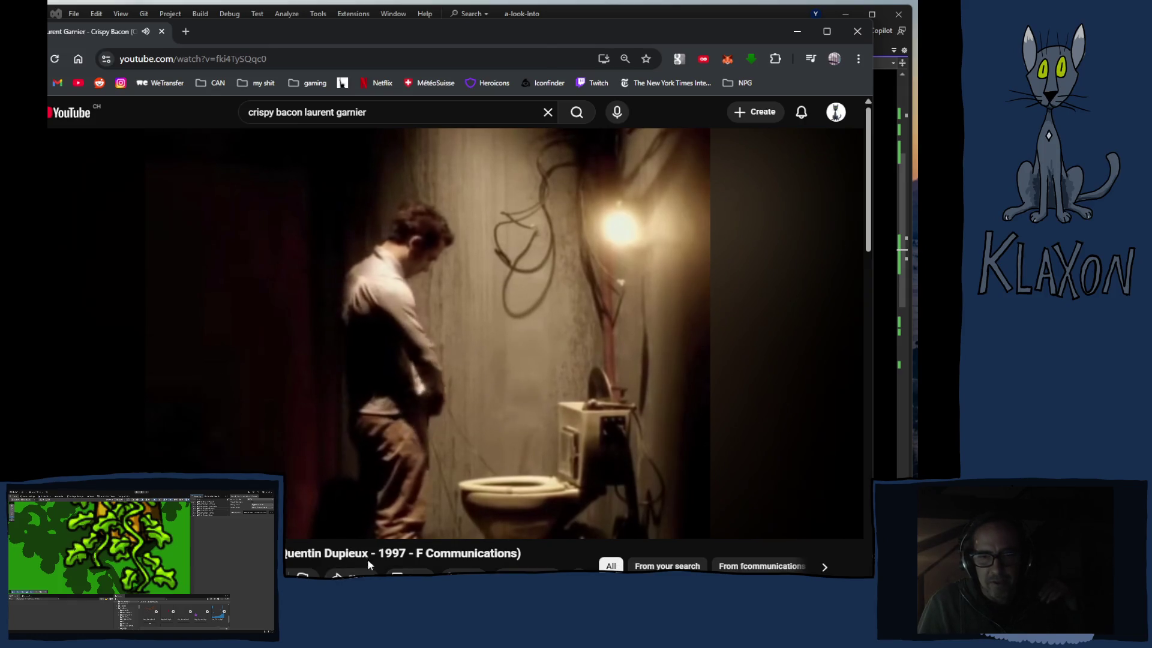
pyautogui.scroll(-1, 377, 557)
pyautogui.scroll(-2, 384, 534)
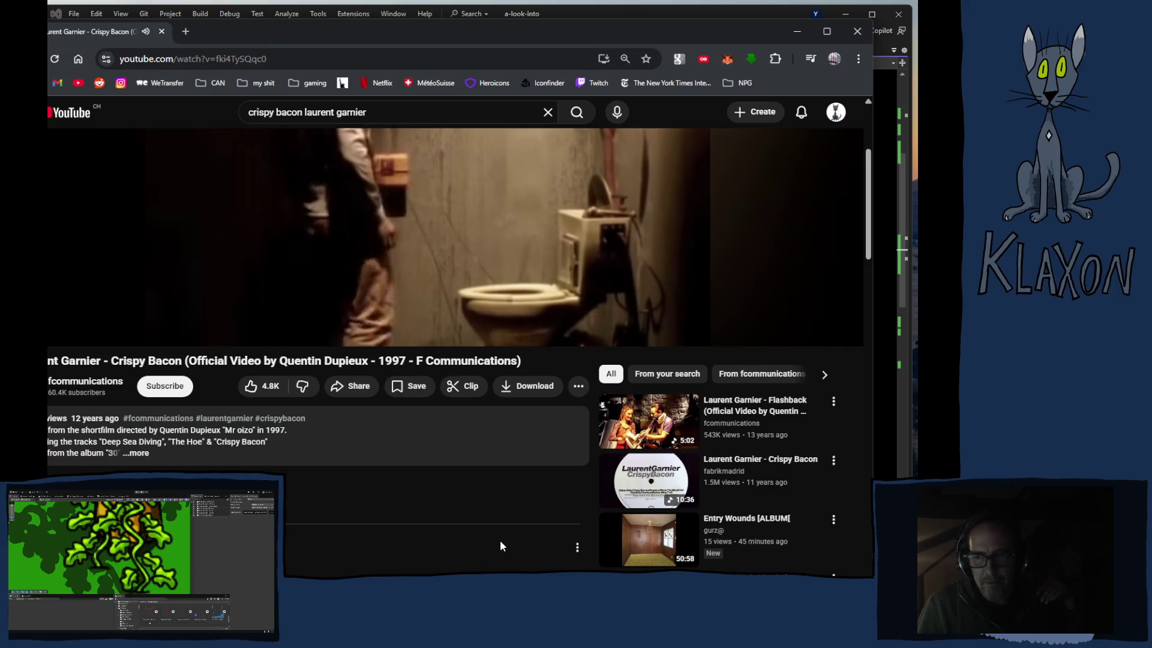
pyautogui.scroll(1, 502, 541)
pyautogui.scroll(3, 500, 541)
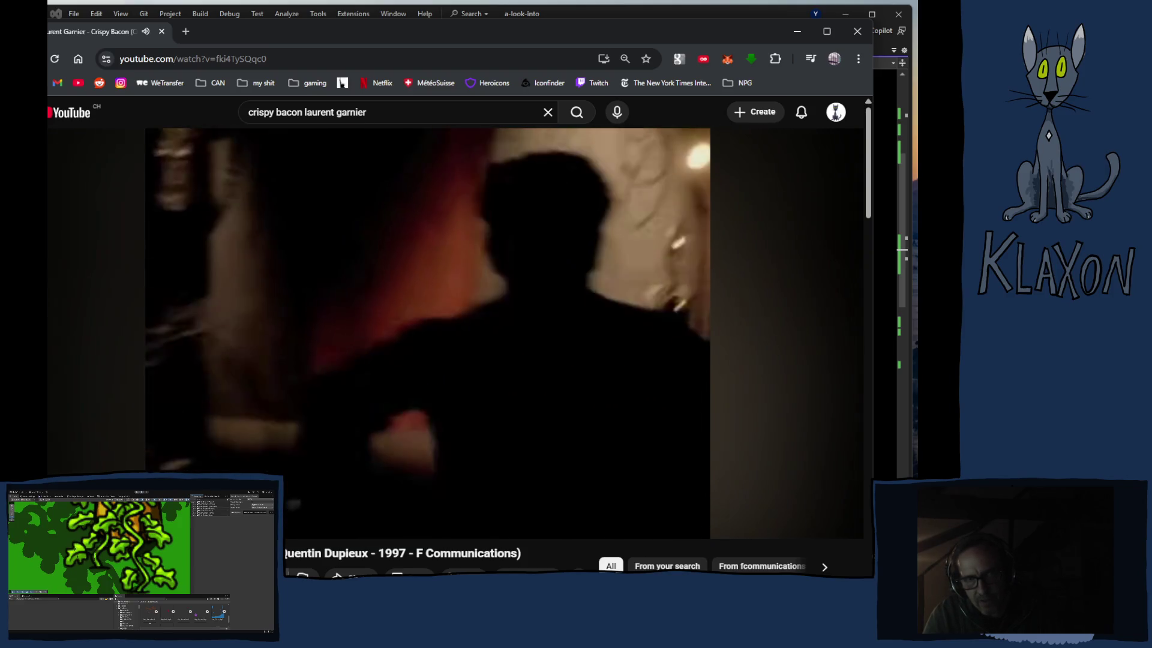
pyautogui.scroll(-4, 286, 506)
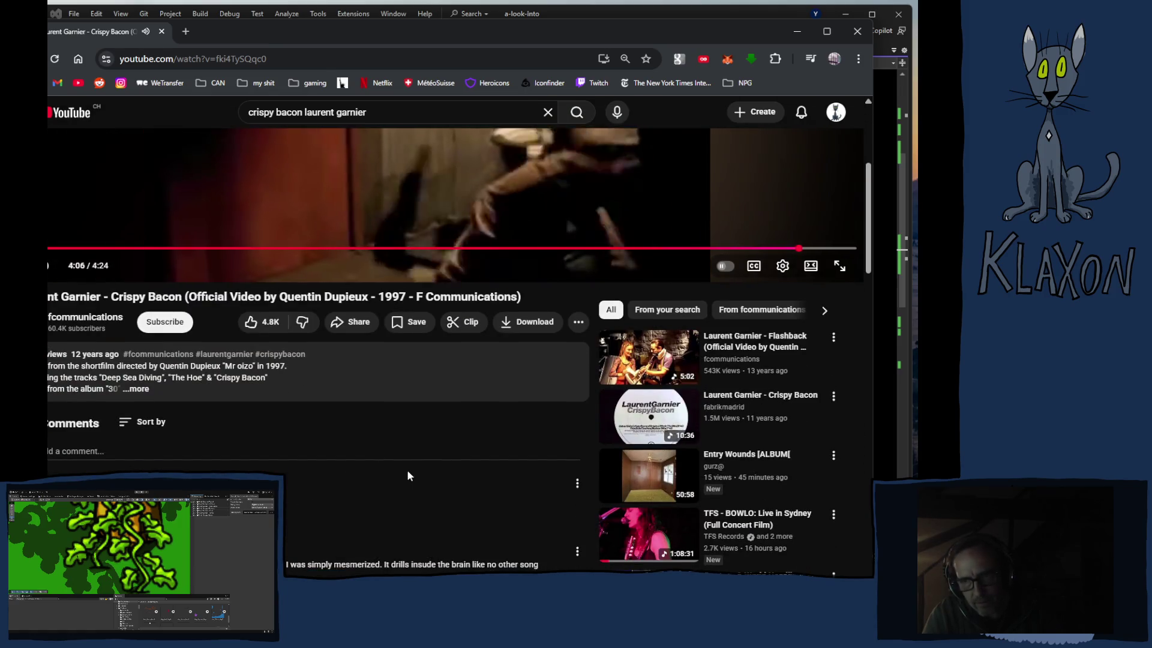
pyautogui.scroll(3, 533, 451)
pyautogui.scroll(-2, 477, 487)
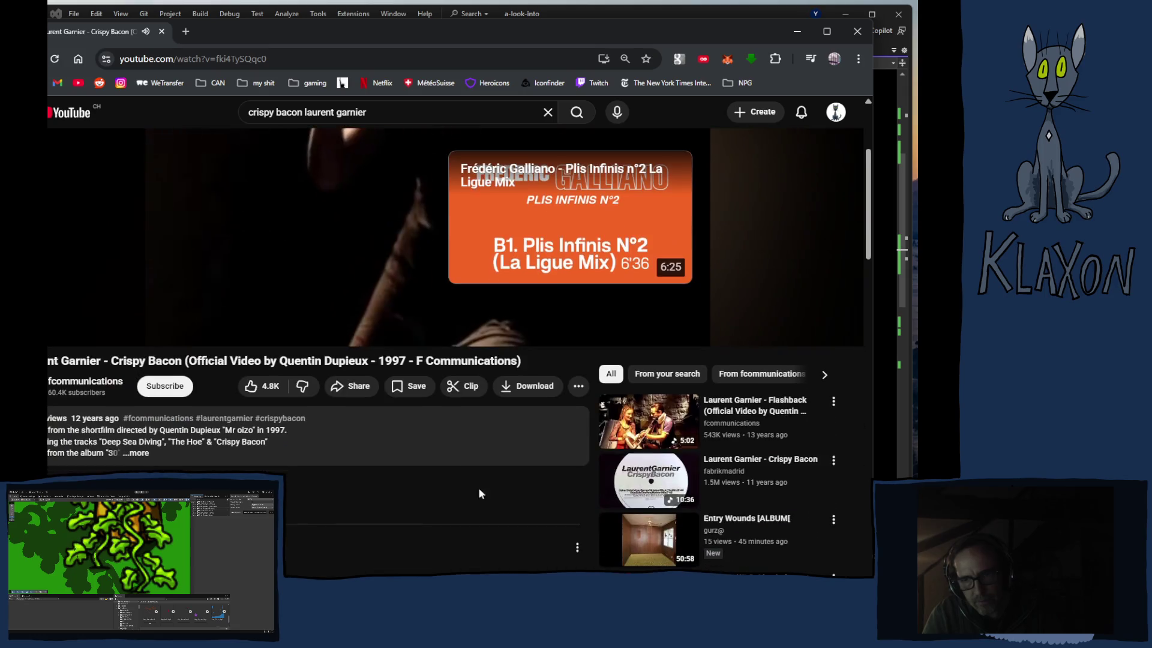
pyautogui.click(633, 480)
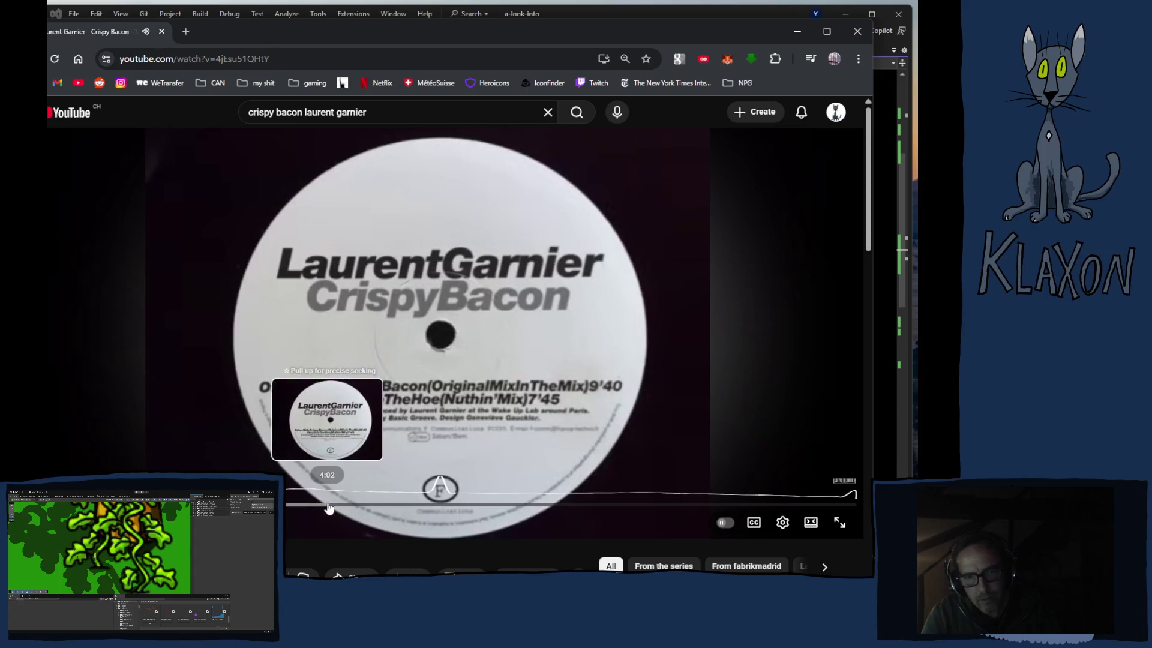
# Step: Skip through the Crispy Bacon track to several points, back to mid-track, then pause it
pyautogui.click(424, 506)
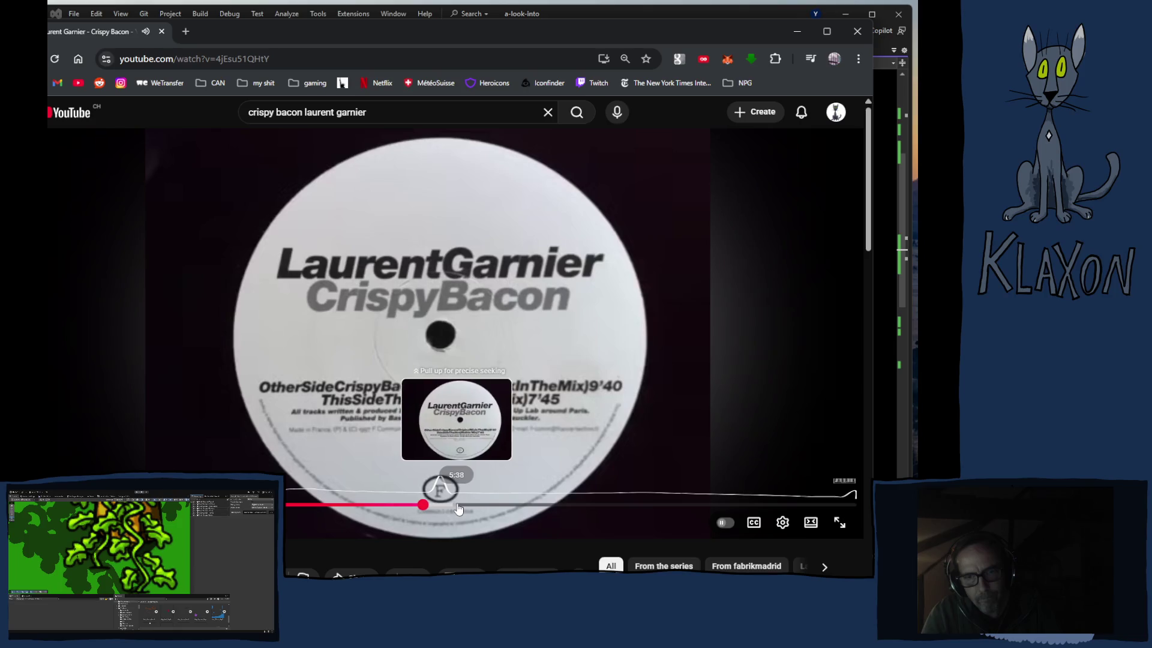
pyautogui.click(456, 506)
pyautogui.click(515, 506)
pyautogui.click(560, 507)
pyautogui.click(634, 506)
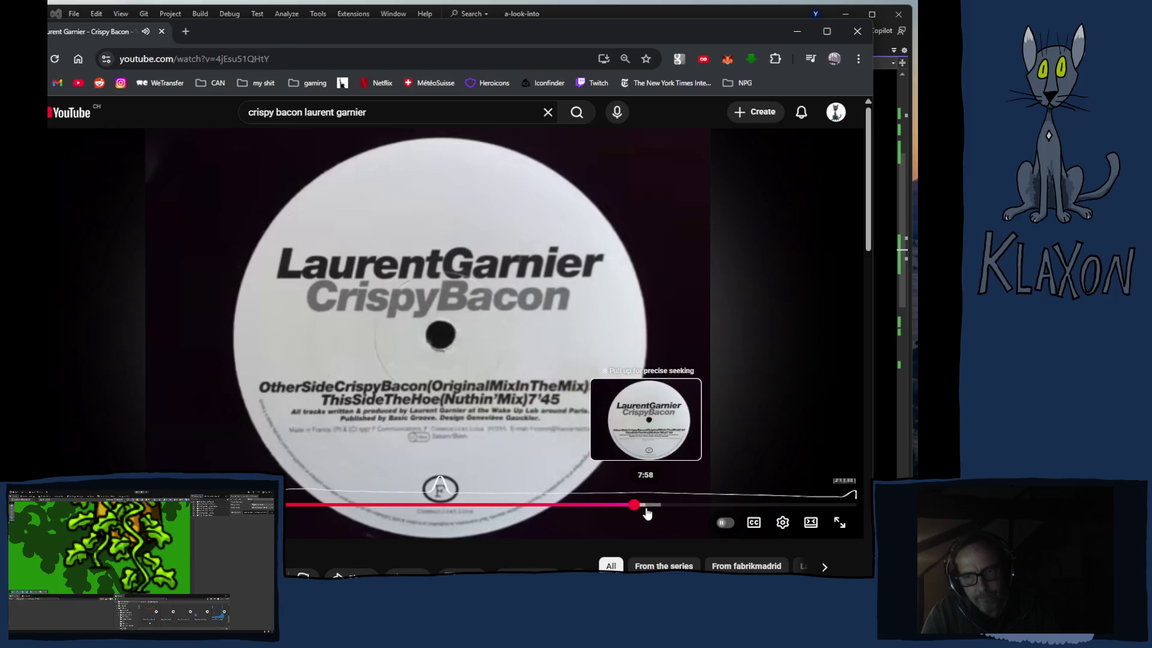
pyautogui.click(665, 505)
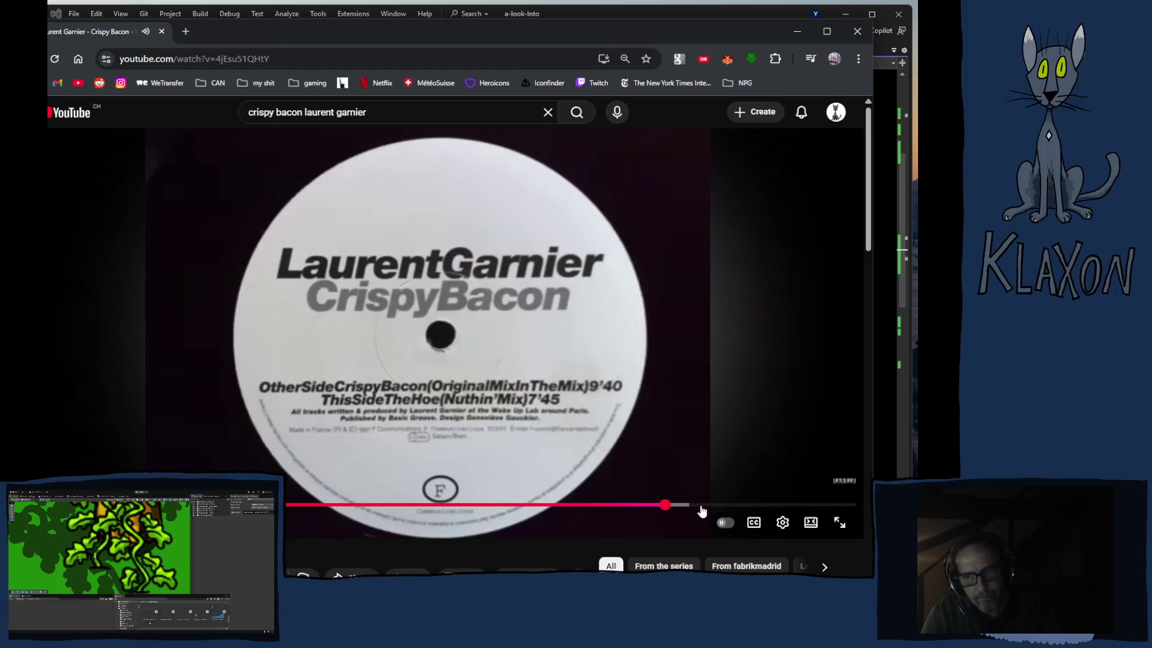
pyautogui.click(745, 506)
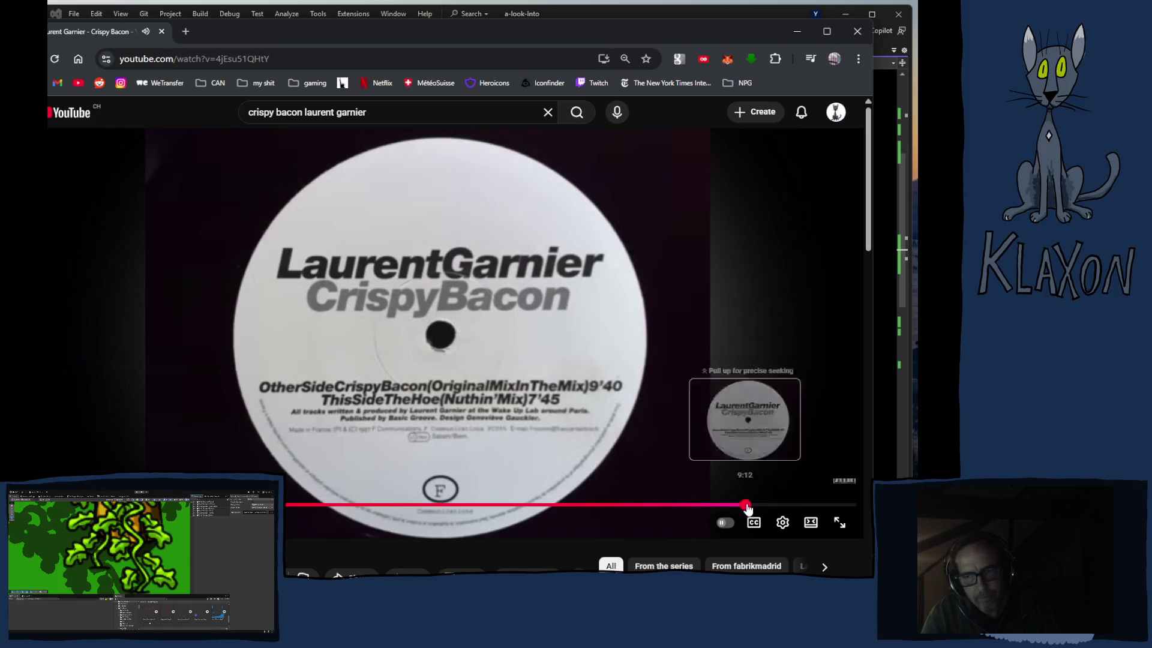
pyautogui.click(818, 506)
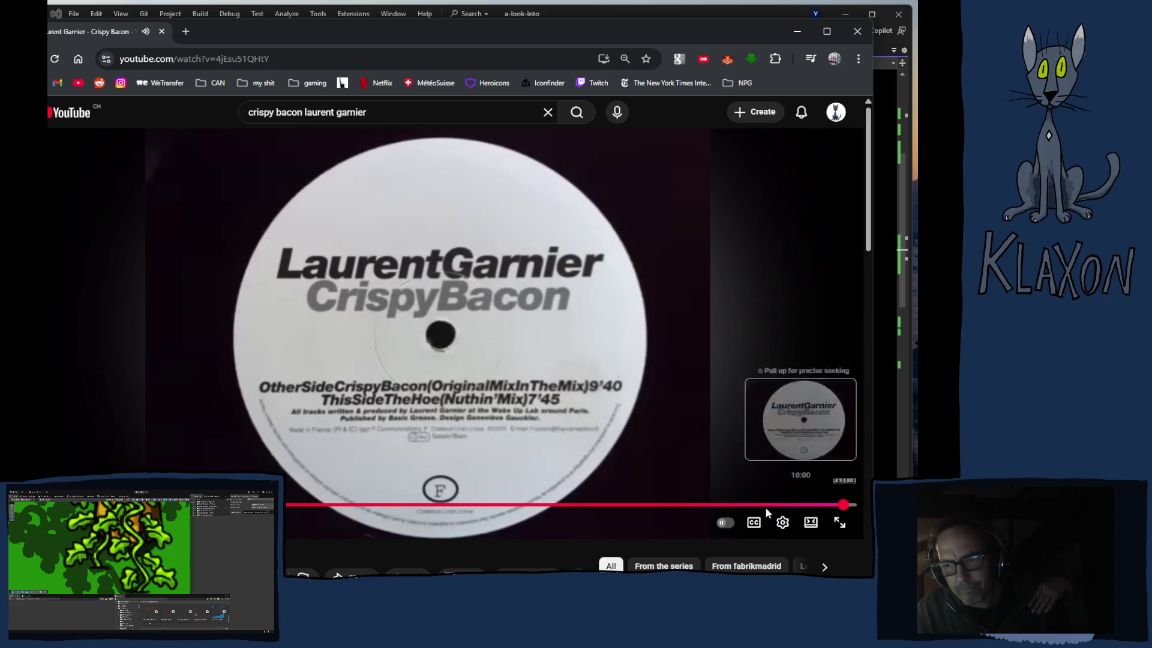
pyautogui.click(409, 506)
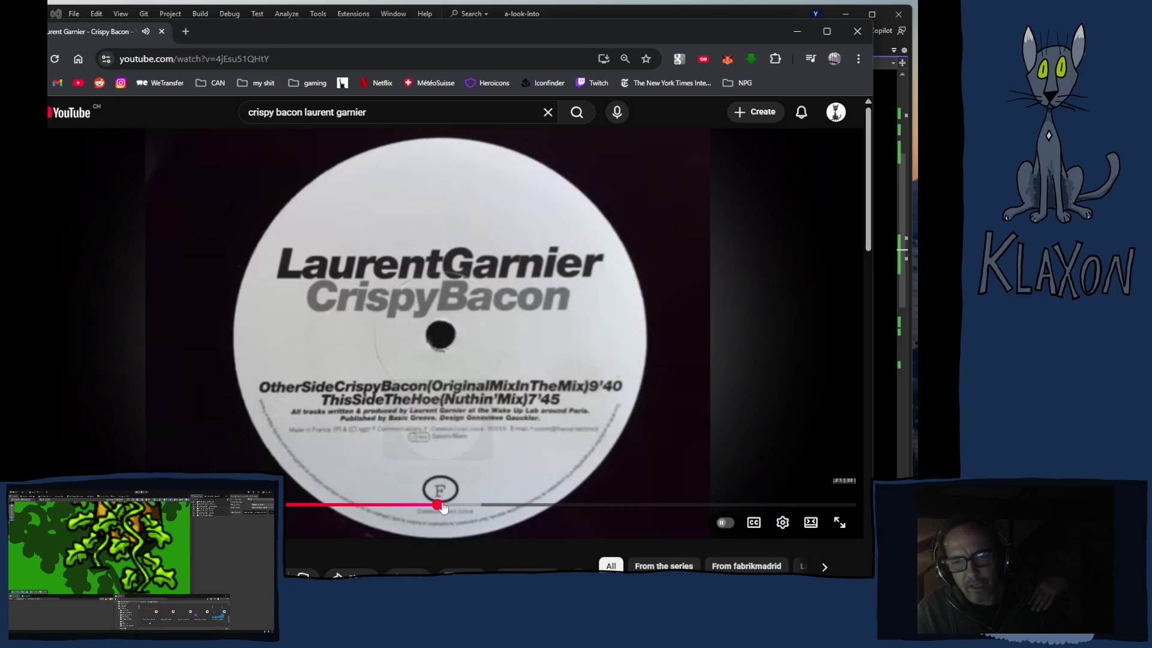
pyautogui.click(513, 505)
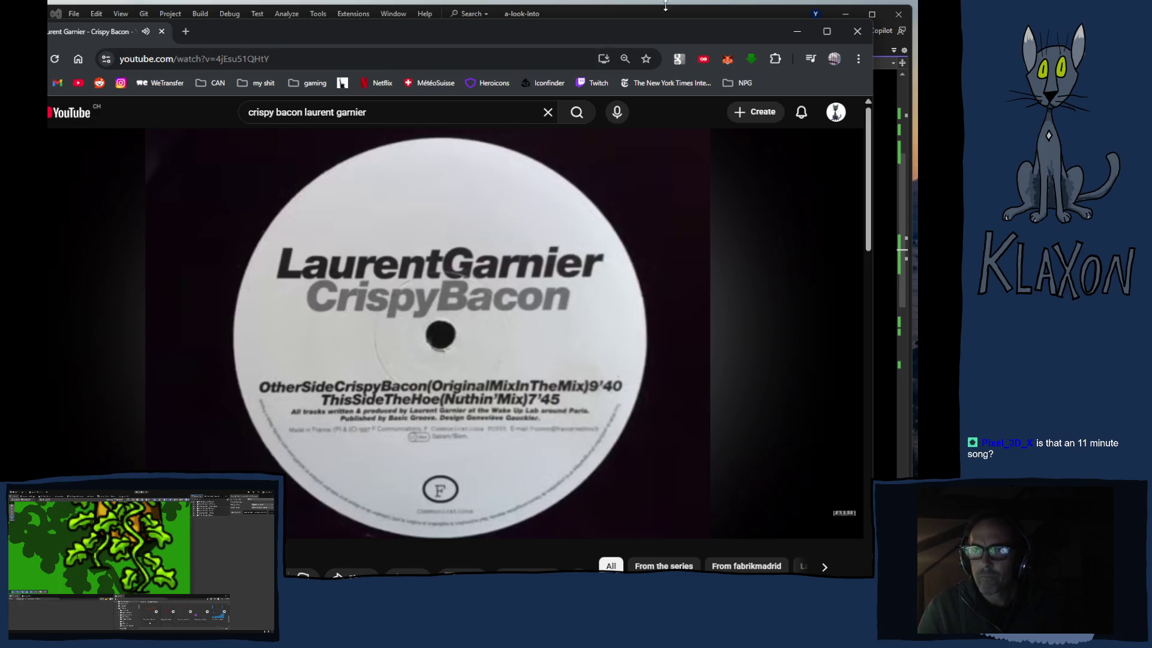
pyautogui.click(363, 359)
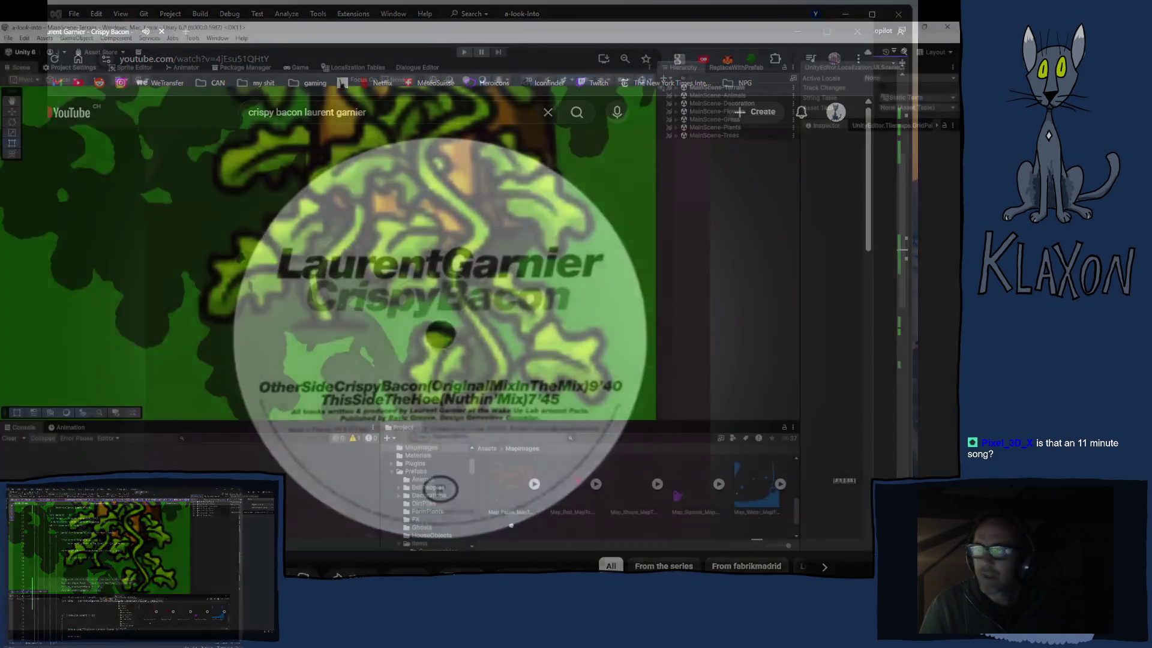
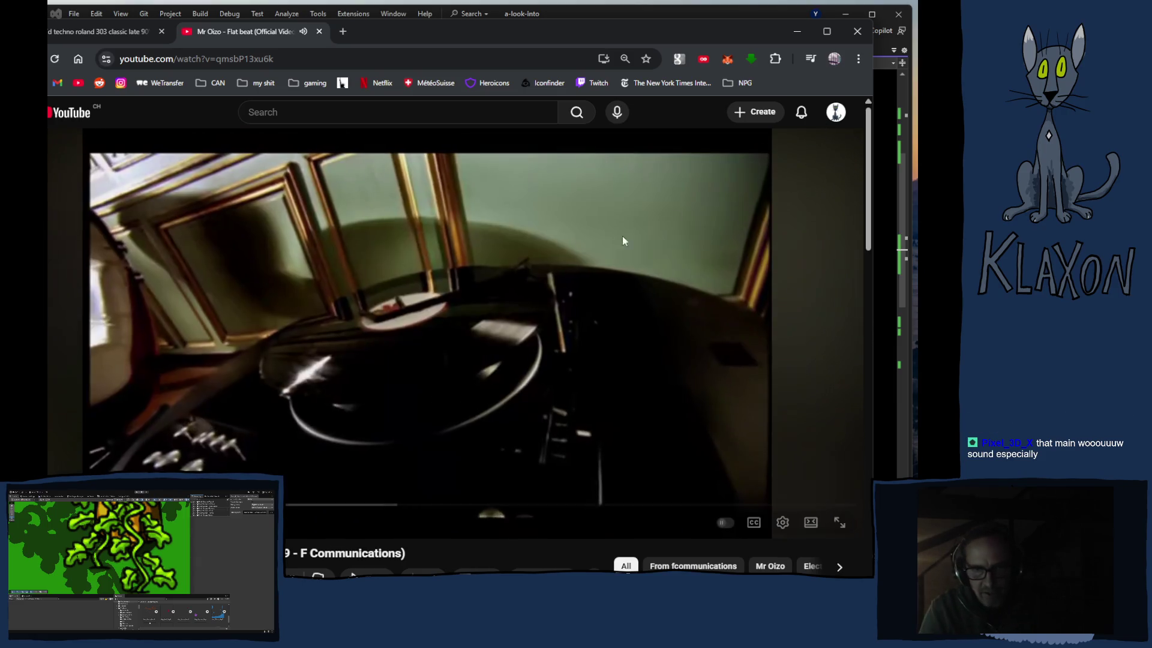
# Step: Expand and read through the full description of Mr Oizo's 'Flat beat' video
pyautogui.scroll(-5, 386, 315)
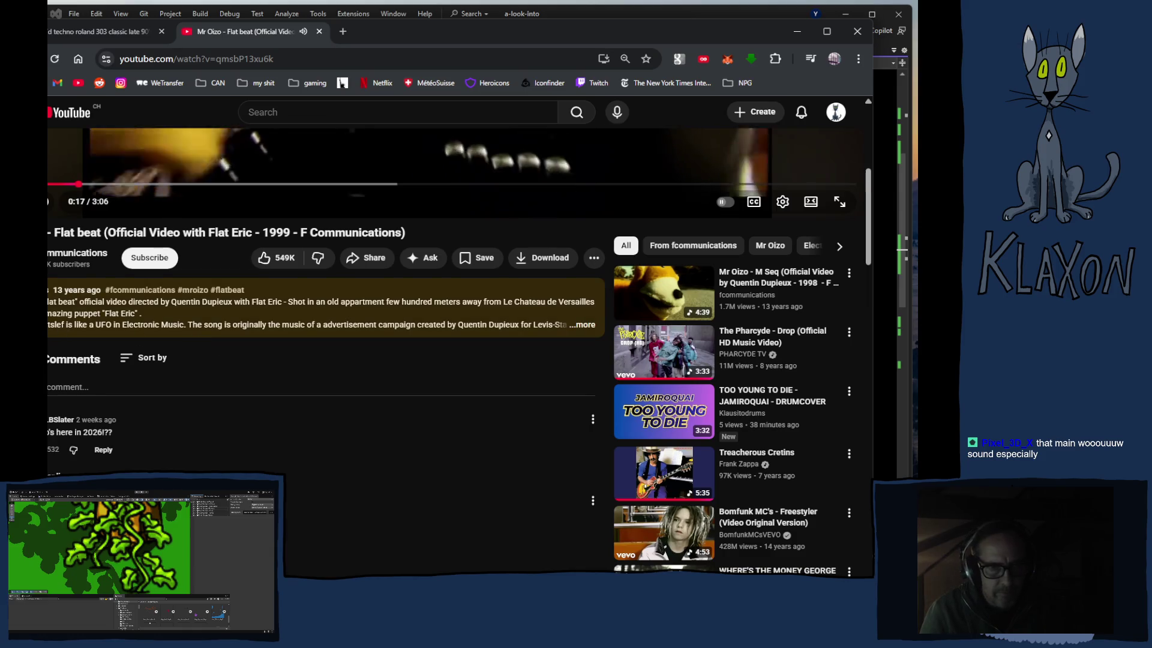
pyautogui.click(592, 326)
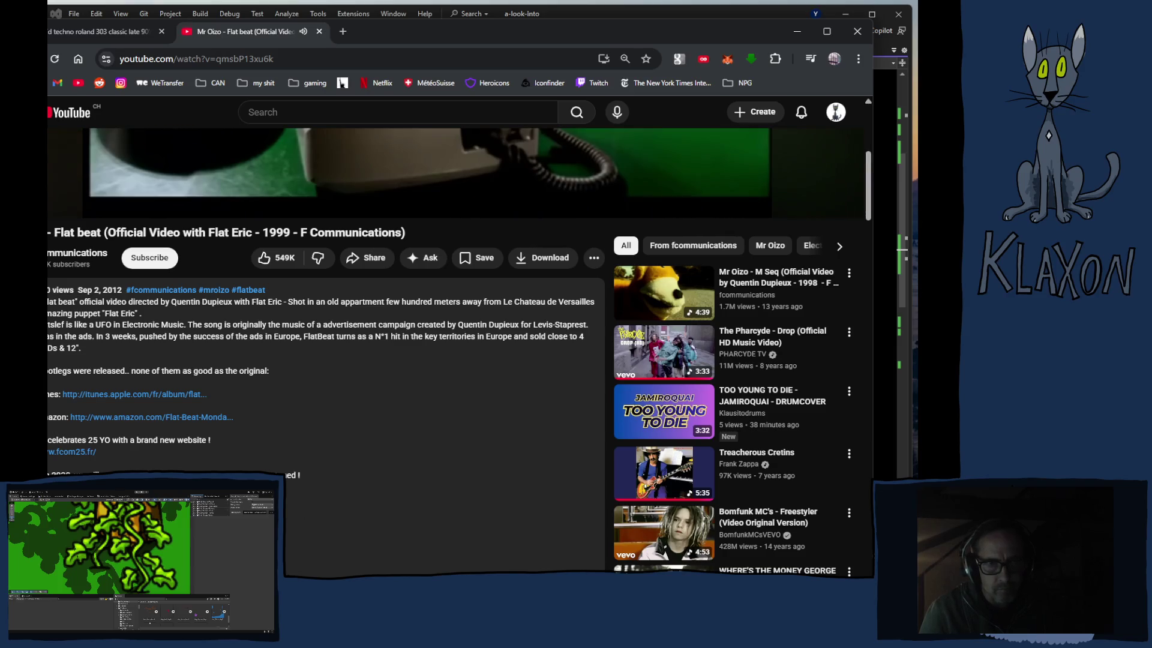
pyautogui.scroll(-1, 307, 473)
pyautogui.scroll(-1, 307, 473)
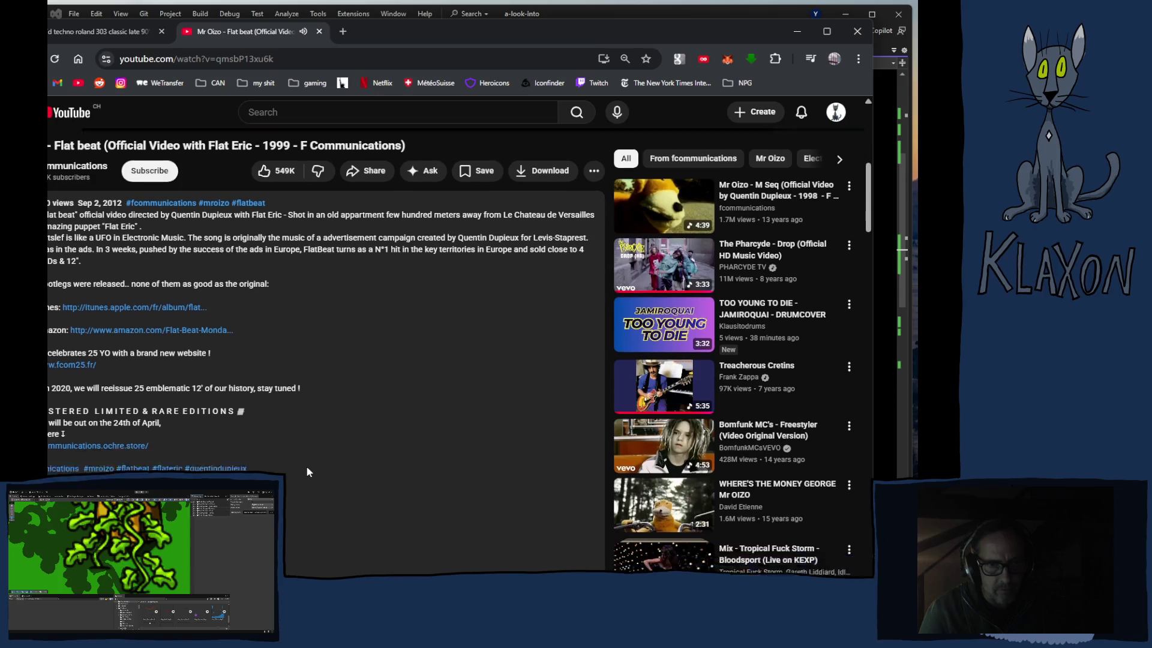
pyautogui.scroll(-3, 307, 472)
pyautogui.scroll(12, 309, 473)
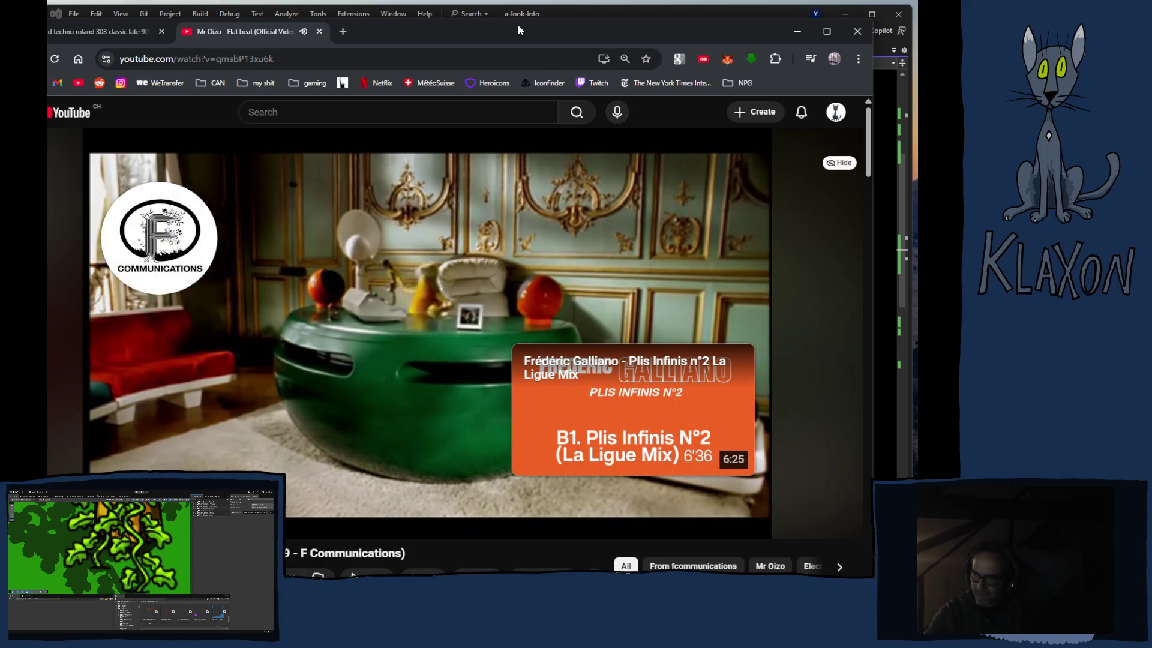
# Step: Search for 'mr oizo' and open the Mr. Oizo - Topic channel from the results
pyautogui.click(282, 114)
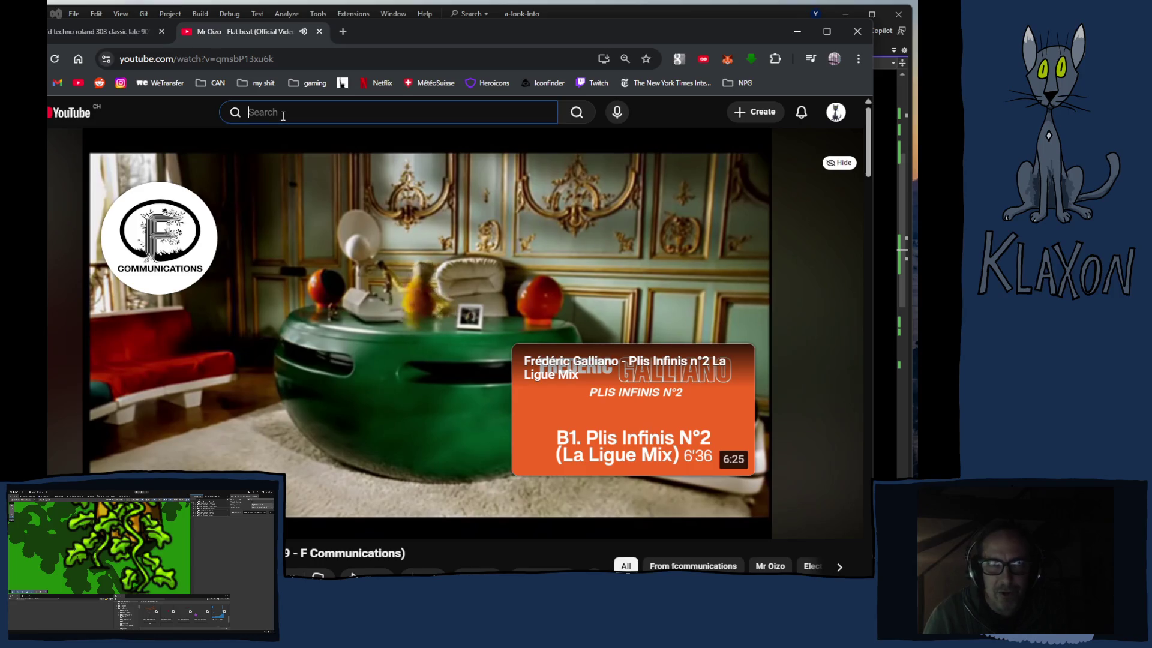
pyautogui.write('mr oizo')
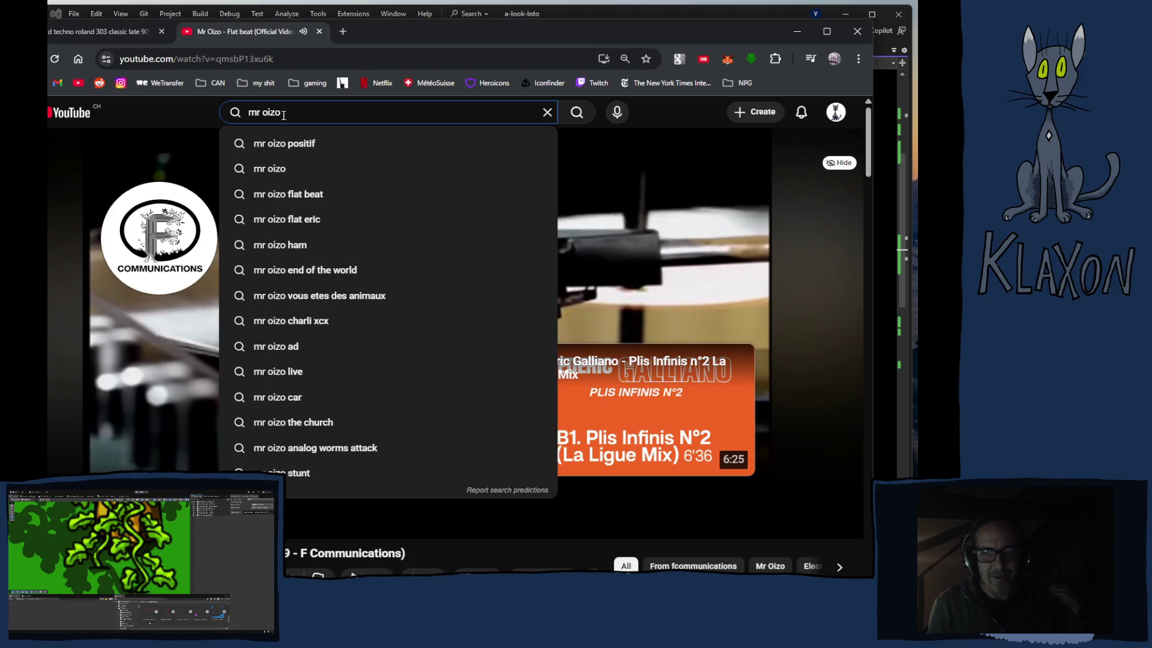
pyautogui.press('Return')
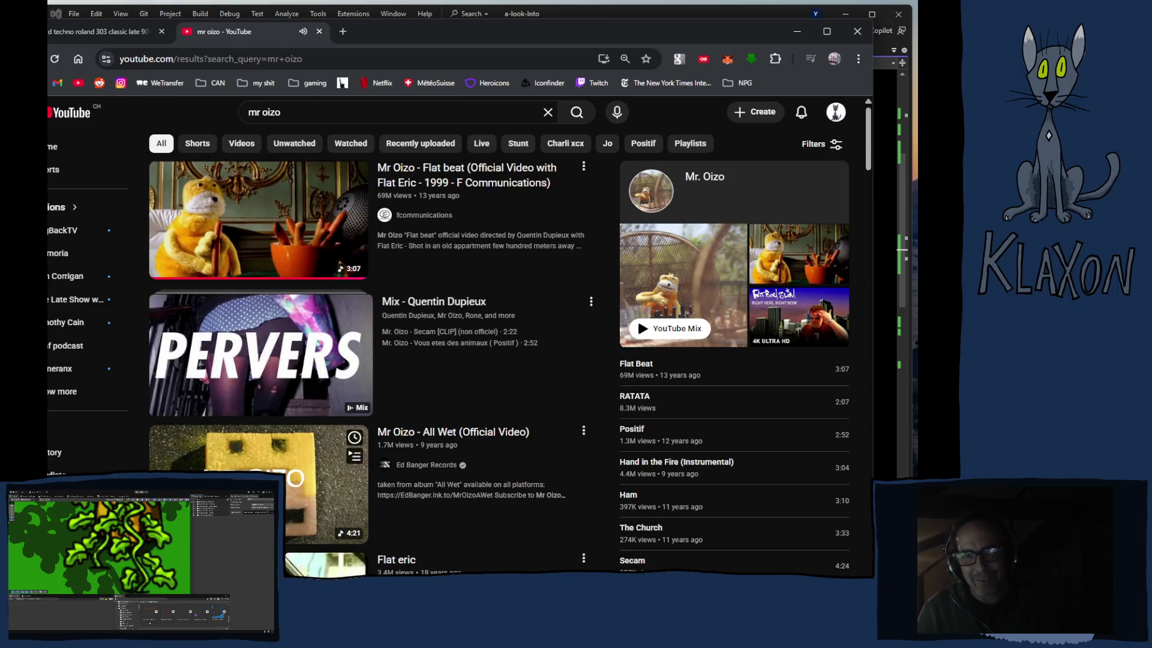
pyautogui.click(722, 187)
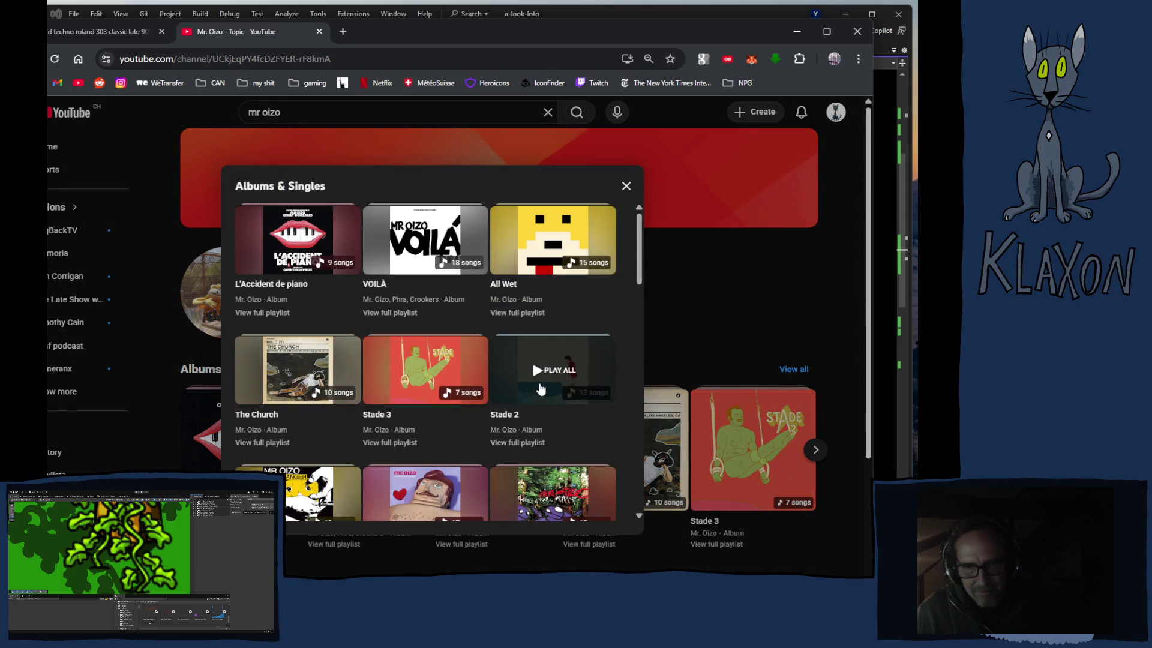
# Step: Browse Mr. Oizo's Albums & Singles and play all of 'Last Night A DJ Killed My Dog'
pyautogui.scroll(-3, 488, 414)
pyautogui.scroll(-4, 489, 424)
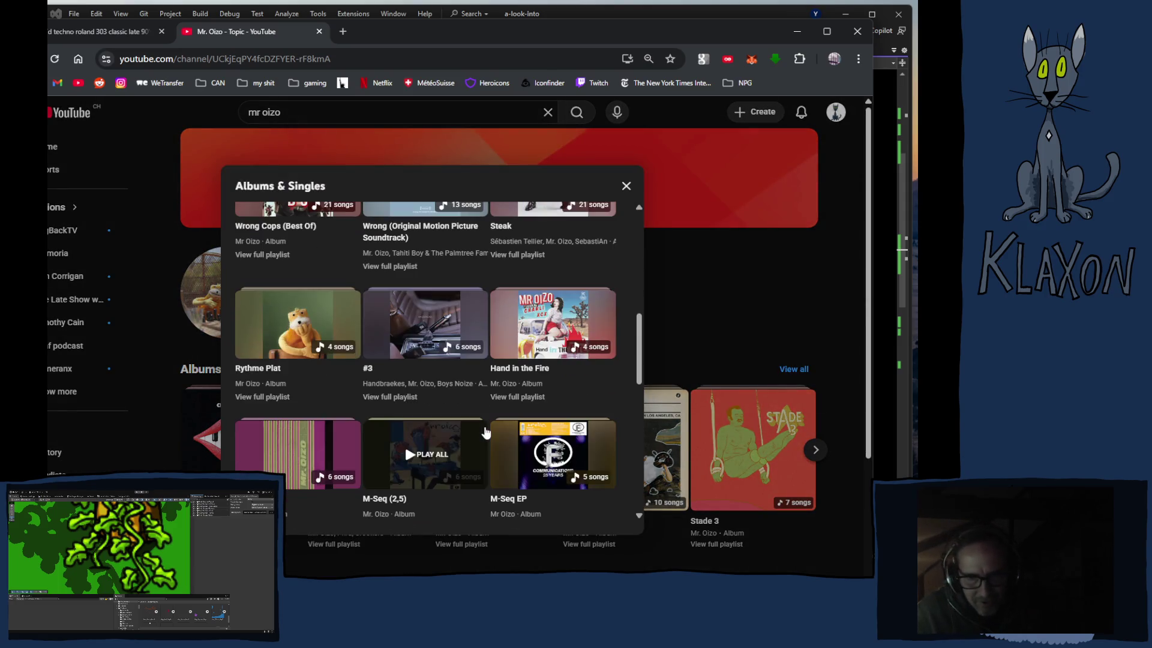
pyautogui.scroll(-2, 486, 431)
pyautogui.scroll(-2, 485, 430)
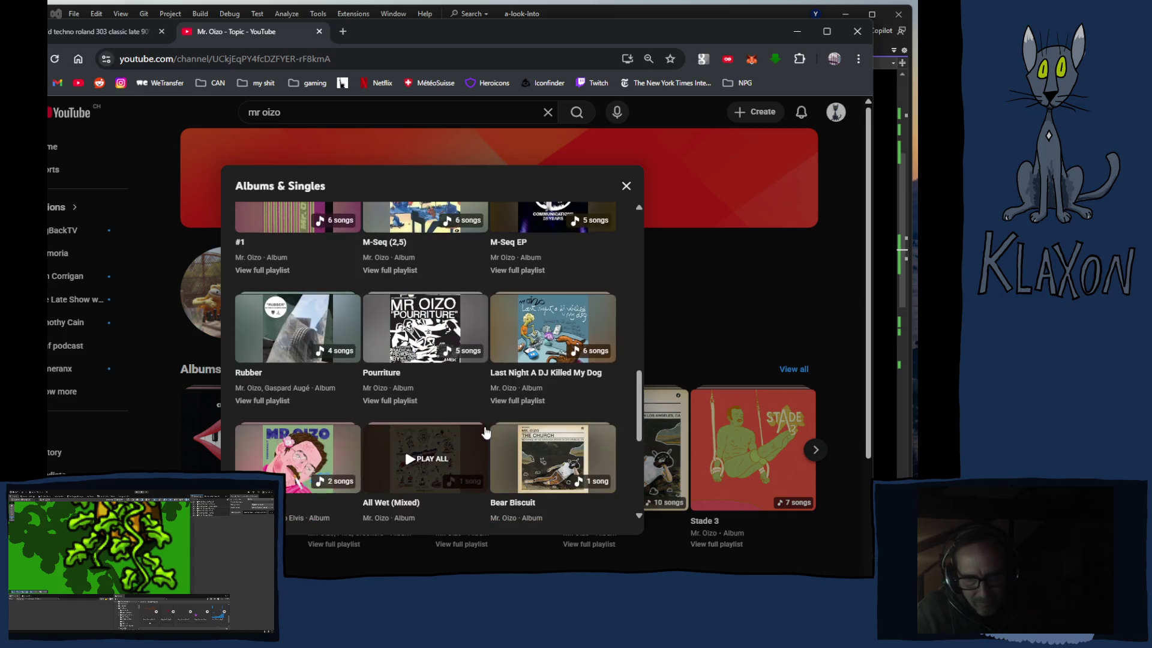
pyautogui.scroll(-3, 471, 440)
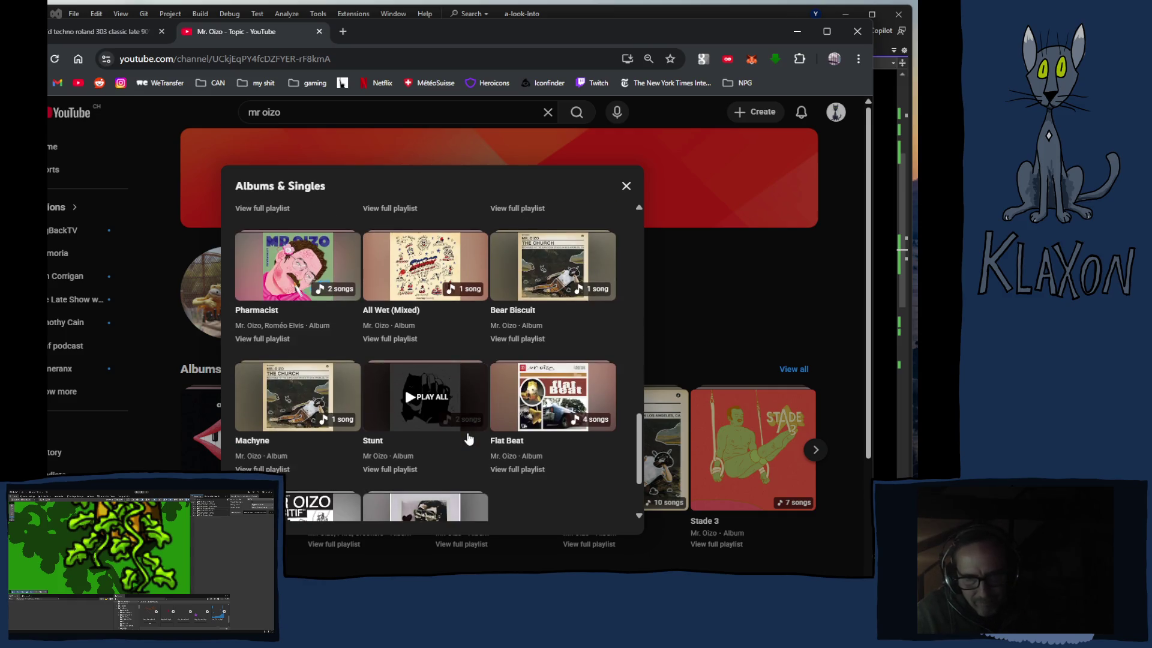
pyautogui.scroll(-1, 469, 439)
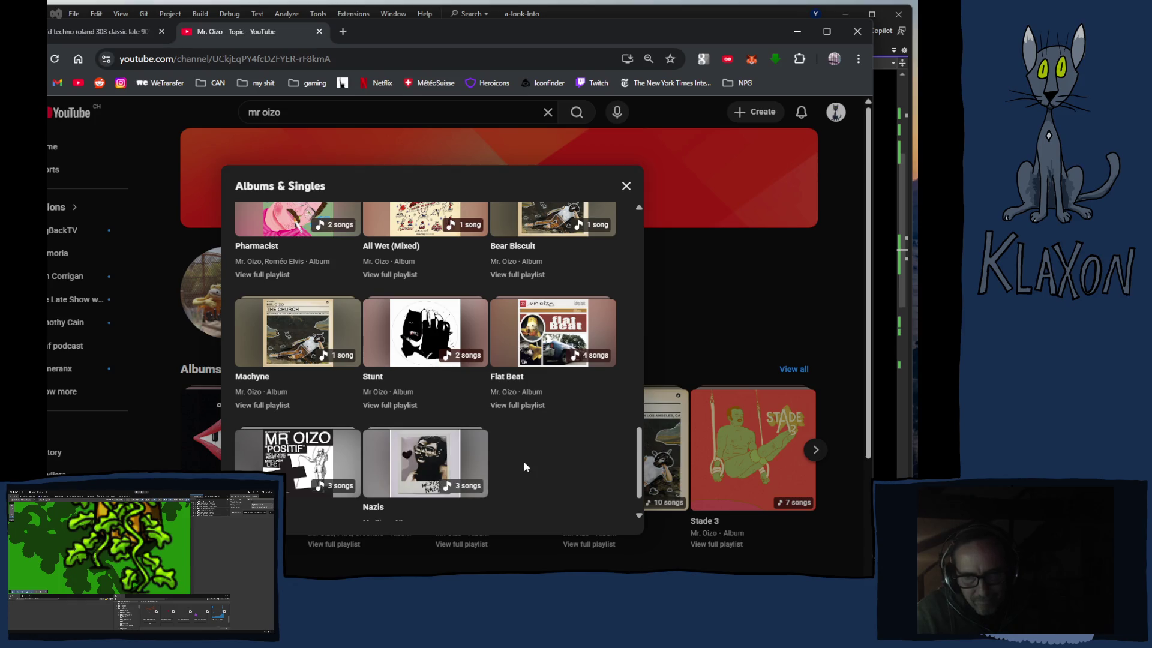
pyautogui.scroll(5, 521, 462)
pyautogui.scroll(6, 518, 462)
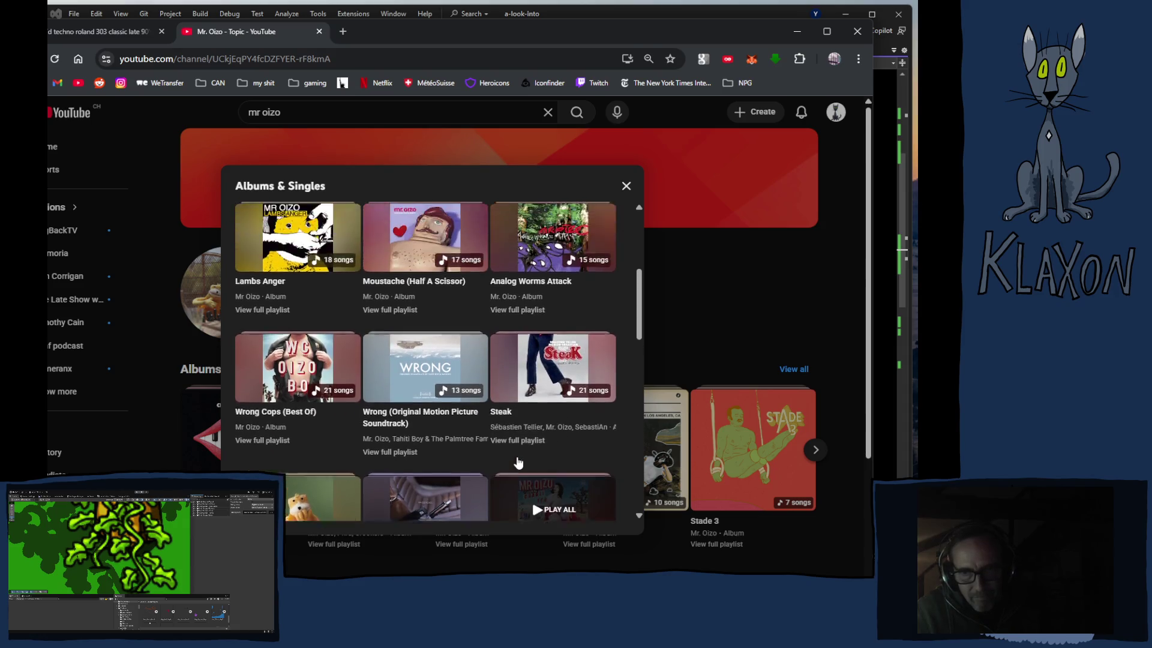
pyautogui.scroll(1, 519, 462)
pyautogui.scroll(2, 519, 462)
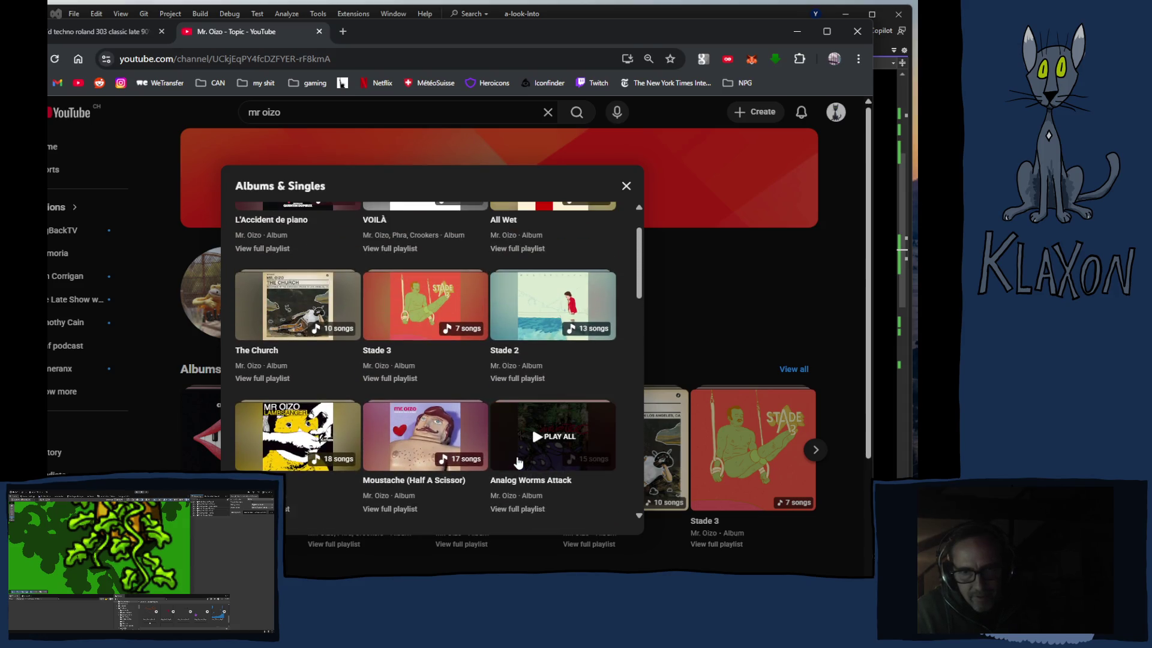
pyautogui.scroll(1, 518, 461)
pyautogui.click(524, 498)
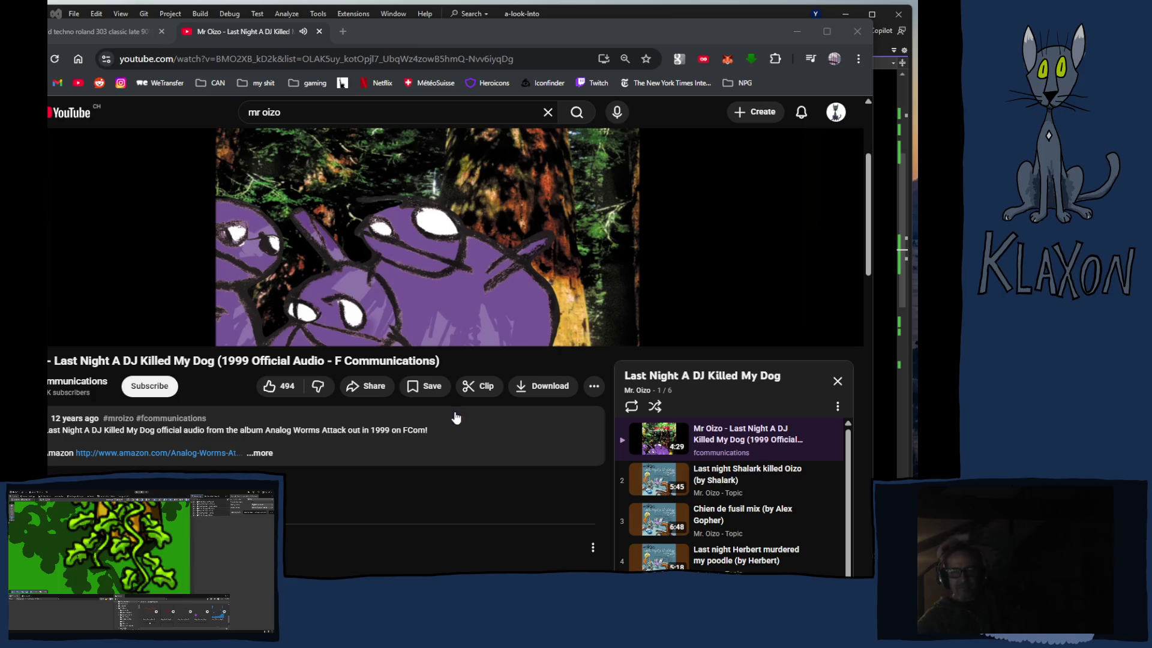
# Step: Seek the title track to about 1:32, then play track 4, 'Last night Herbert murdered my poodle'
pyautogui.scroll(2, 478, 369)
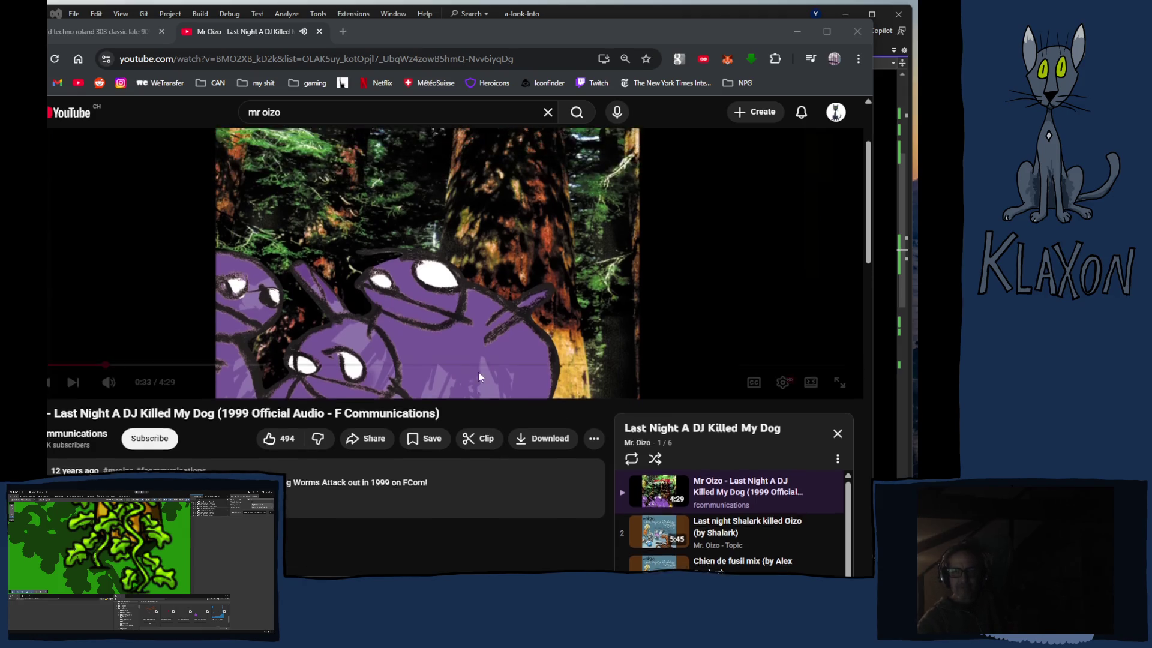
pyautogui.click(509, 488)
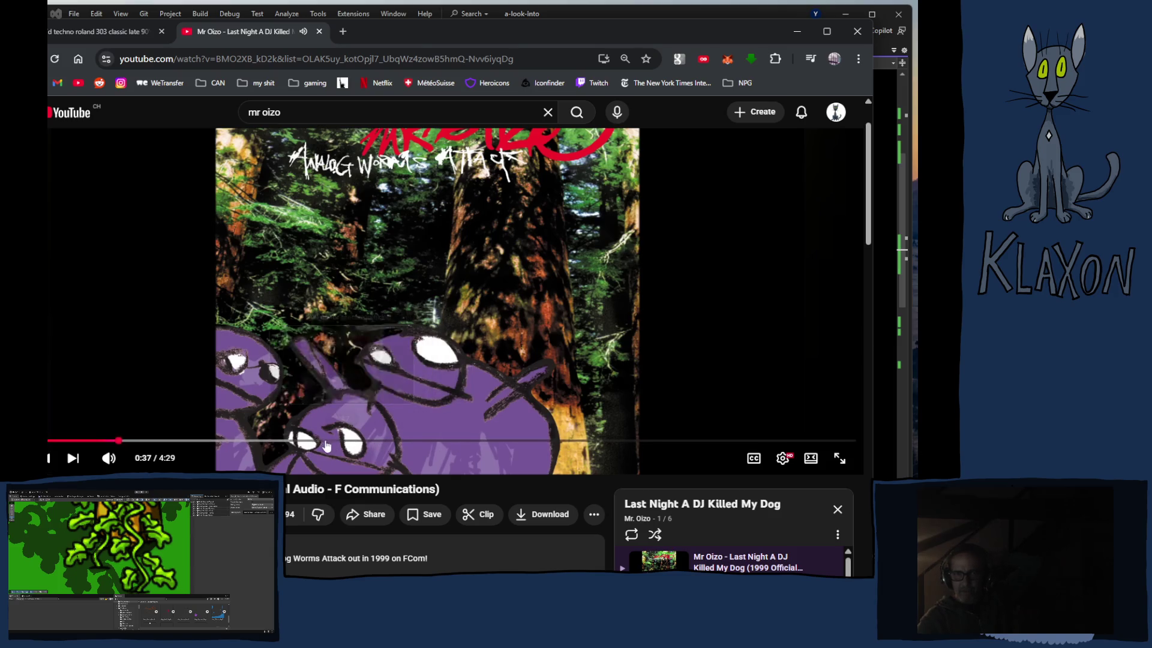
pyautogui.click(293, 442)
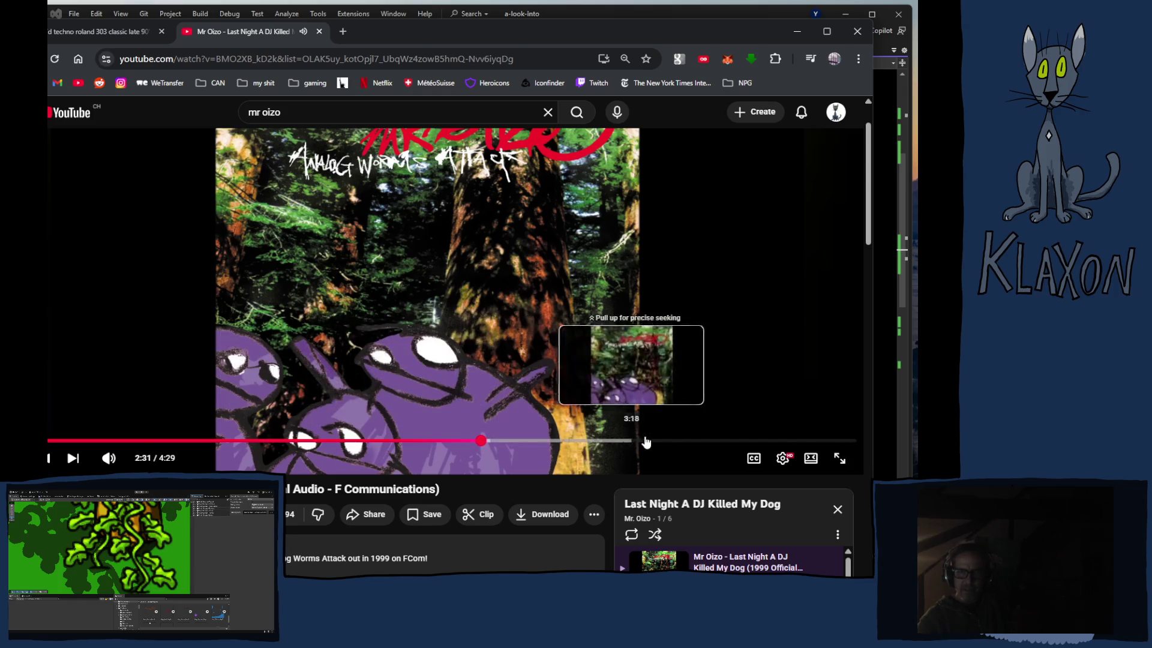
pyautogui.scroll(-5, 626, 457)
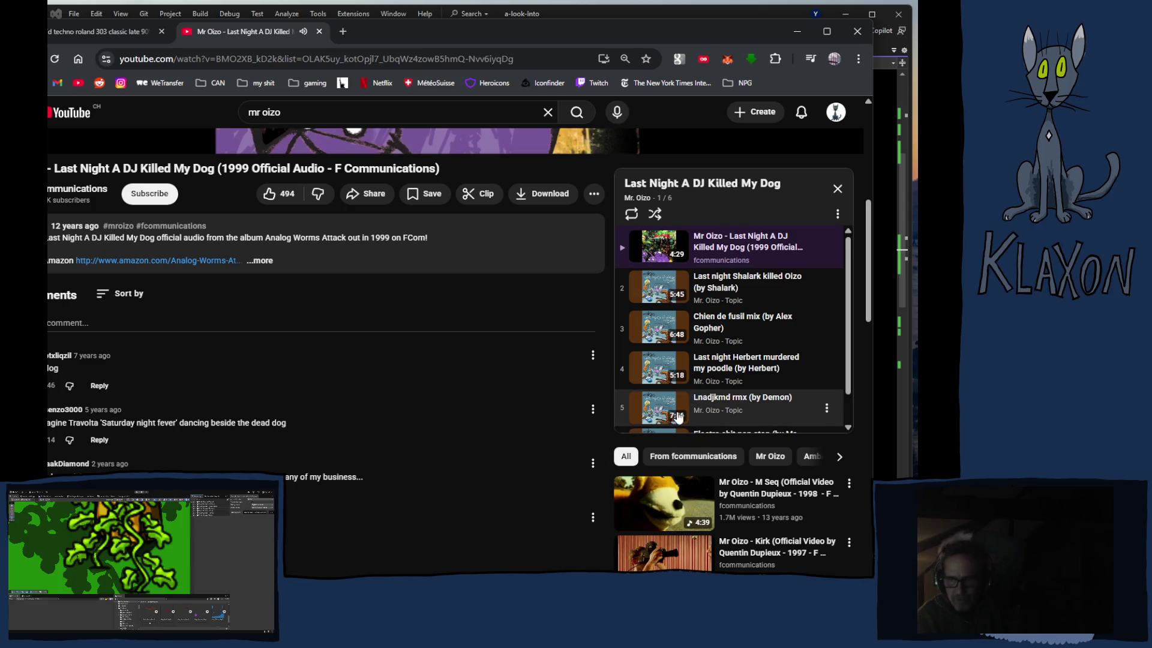
pyautogui.click(648, 366)
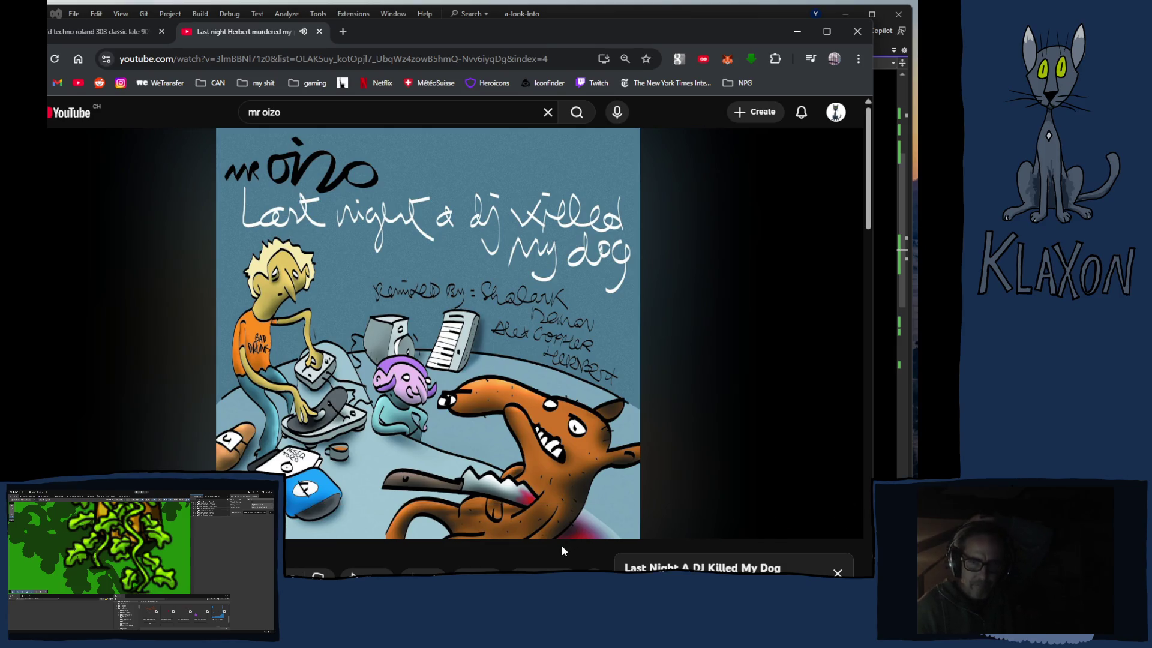
# Step: Skip the Herbert remix ahead to about 4:01, then play track 3, 'Chien de fusil mix'
pyautogui.scroll(-3, 563, 547)
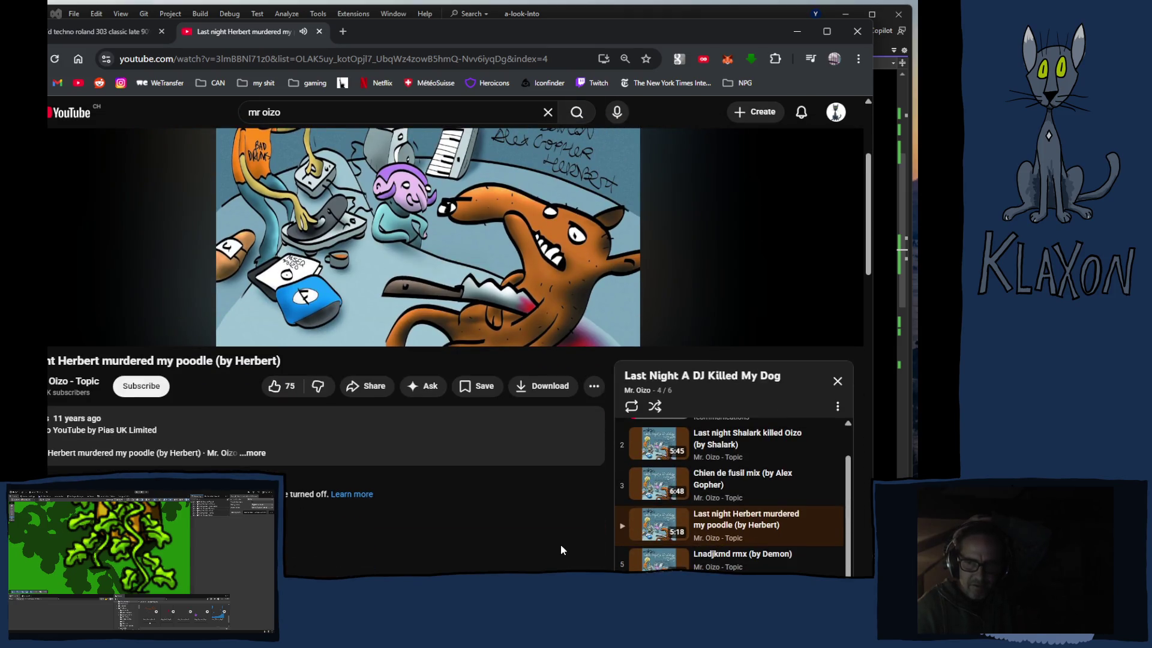
pyautogui.scroll(-1, 560, 544)
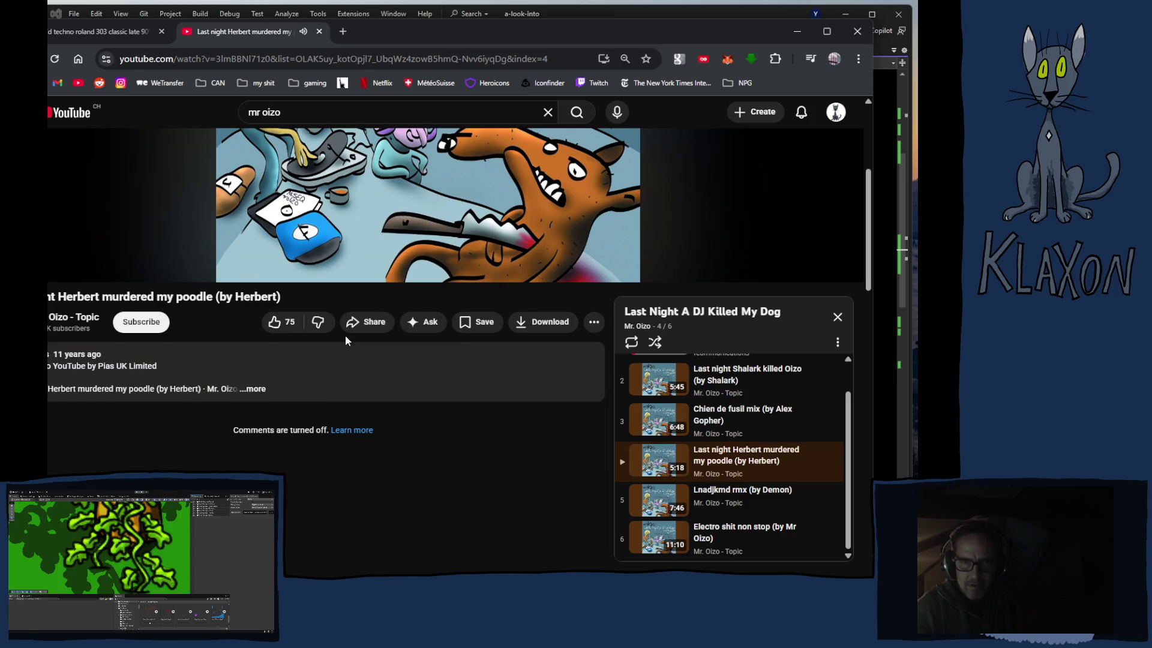
pyautogui.scroll(2, 344, 335)
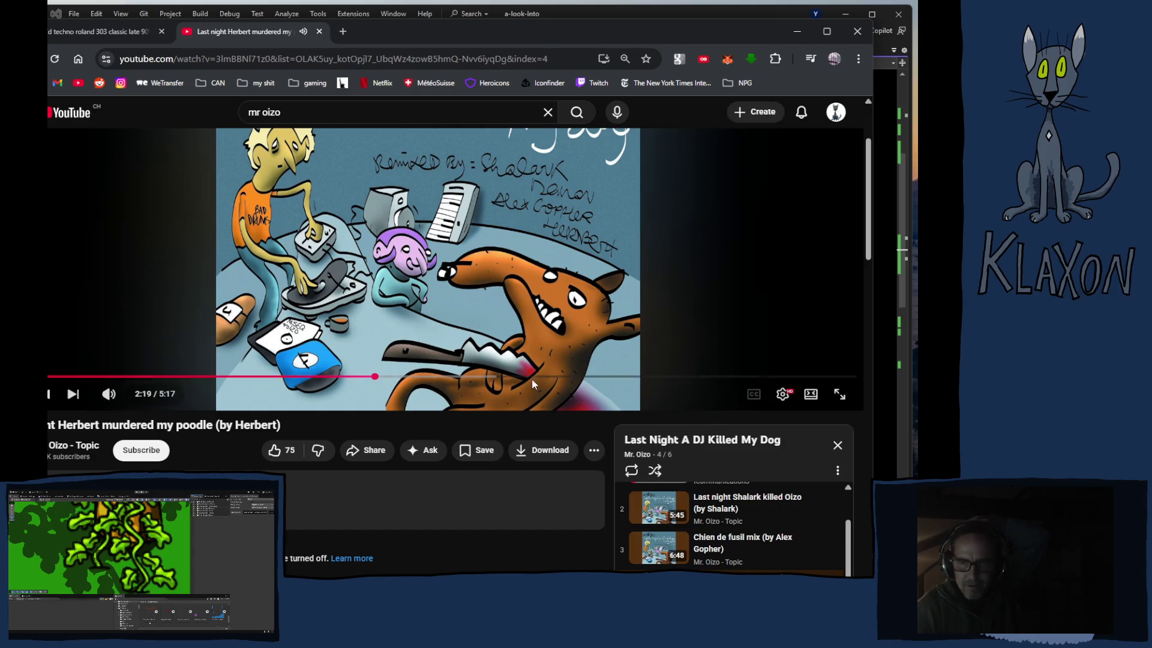
pyautogui.click(612, 377)
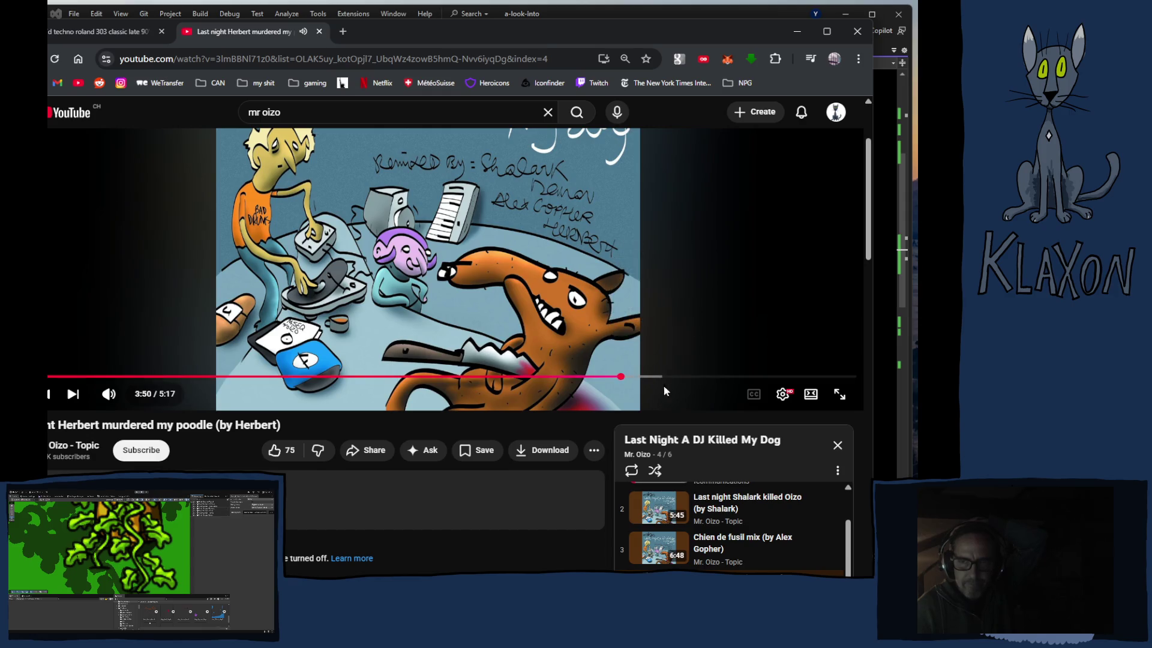
pyautogui.click(651, 377)
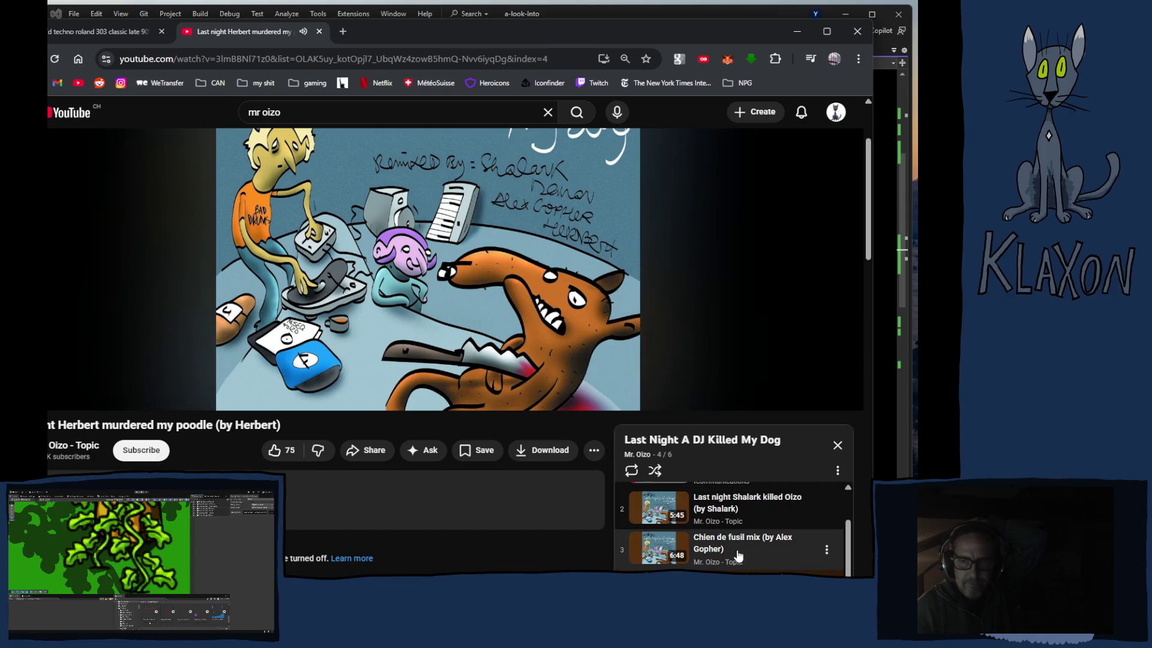
pyautogui.click(657, 548)
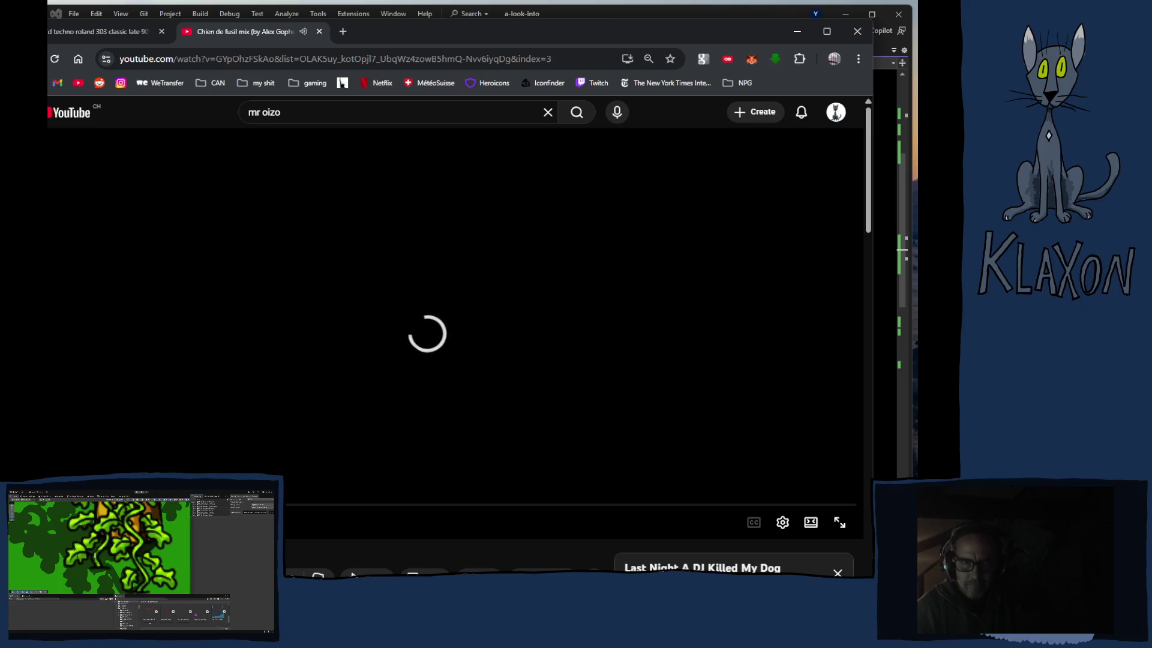
# Step: Scrub forward through the loading 'Chien de fusil mix' track
pyautogui.moveTo(94, 504); pyautogui.dragTo(191, 504)
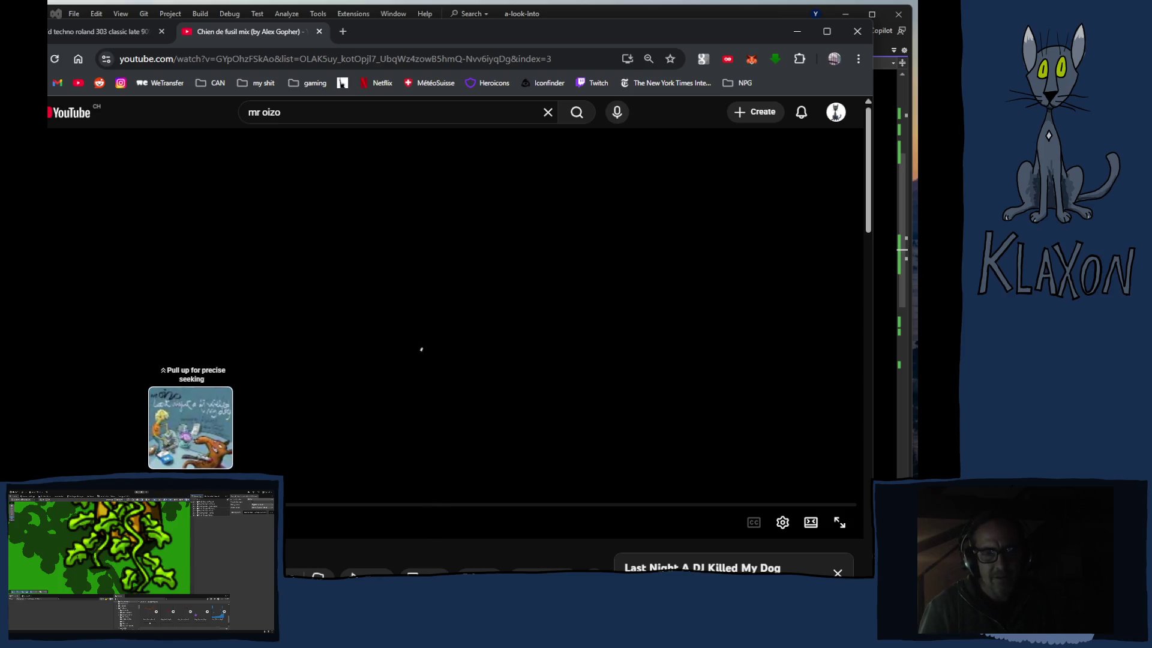
pyautogui.moveTo(191, 504); pyautogui.dragTo(190, 504)
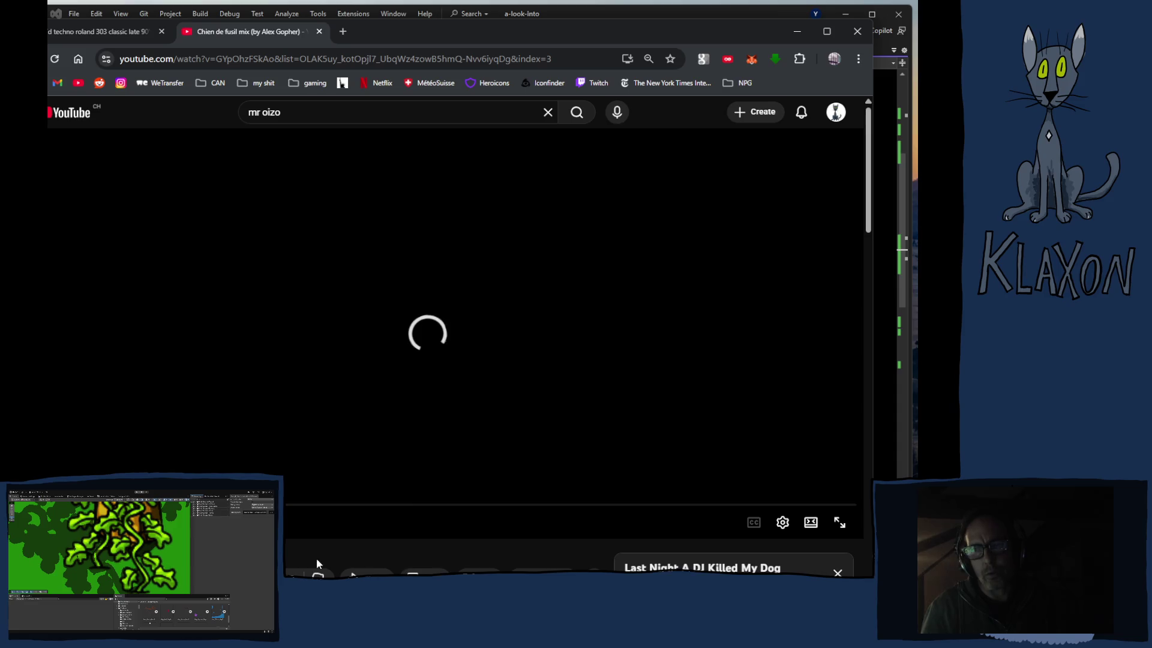
pyautogui.moveTo(191, 504); pyautogui.dragTo(203, 504)
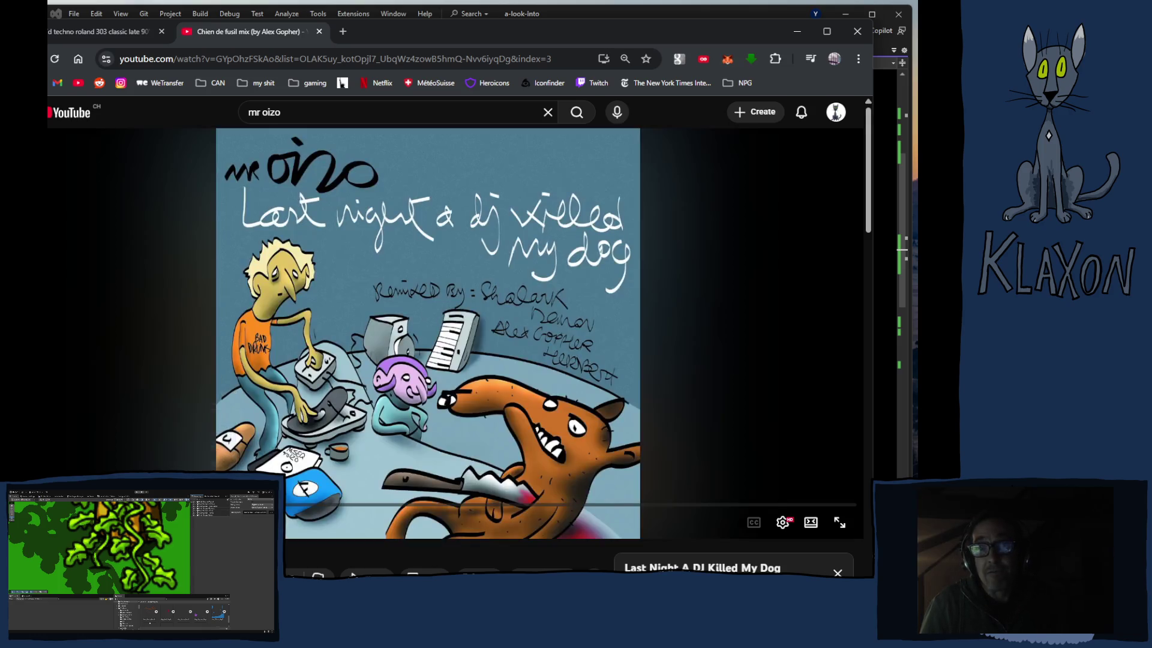
pyautogui.moveTo(44, 504); pyautogui.dragTo(126, 504)
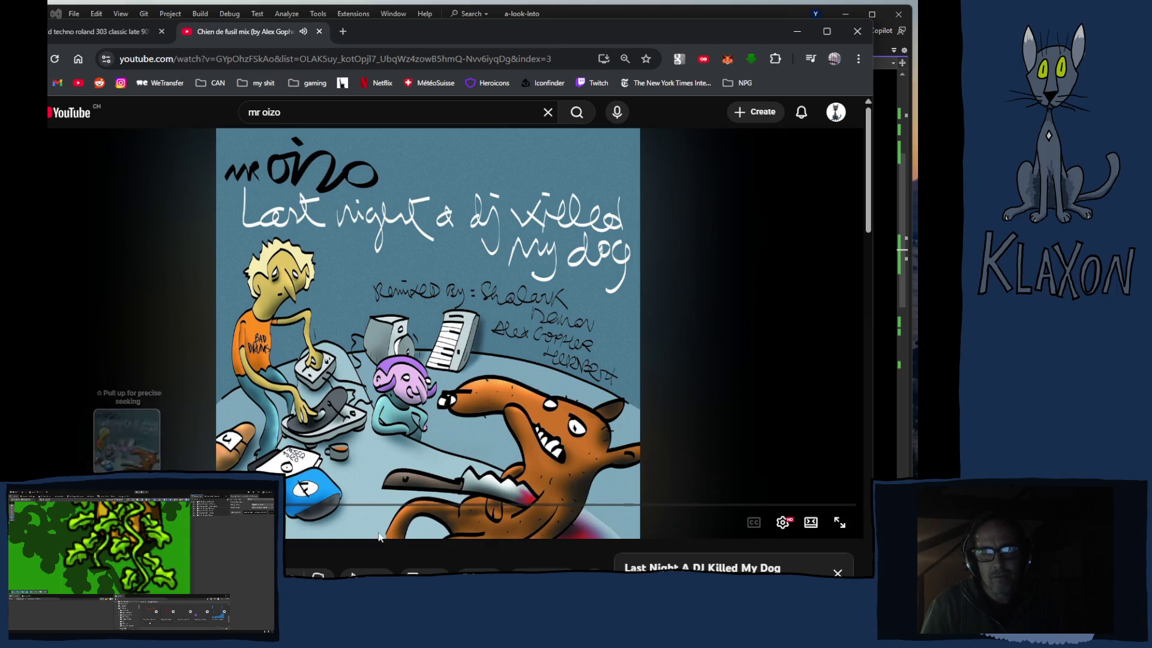
# Step: Play track 6, 'Electro shit non stop (by Mr Oizo)', jumping ahead past 7:46
pyautogui.scroll(-4, 573, 473)
pyautogui.scroll(-1, 576, 477)
pyautogui.scroll(-2, 825, 409)
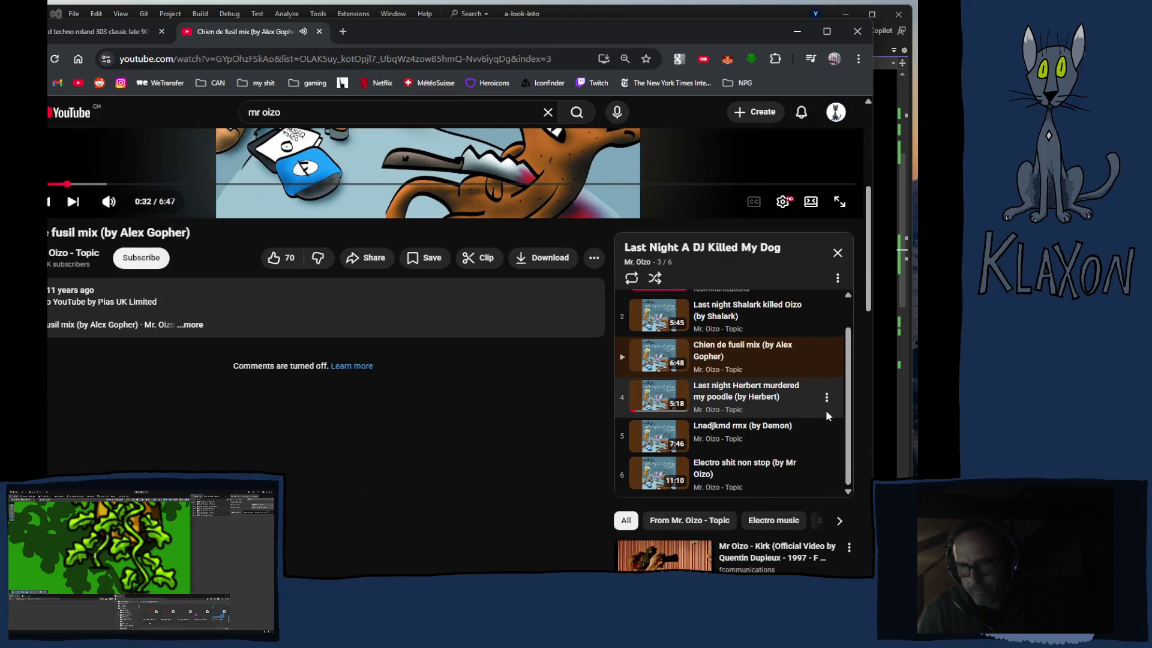
pyautogui.click(750, 474)
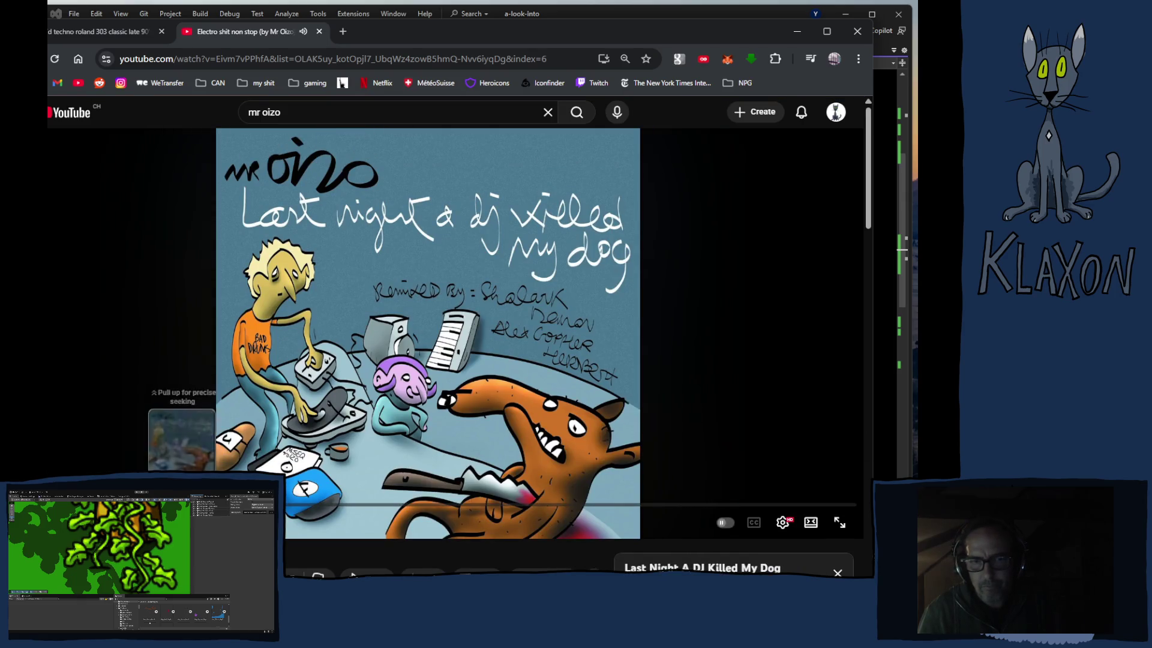
pyautogui.click(583, 506)
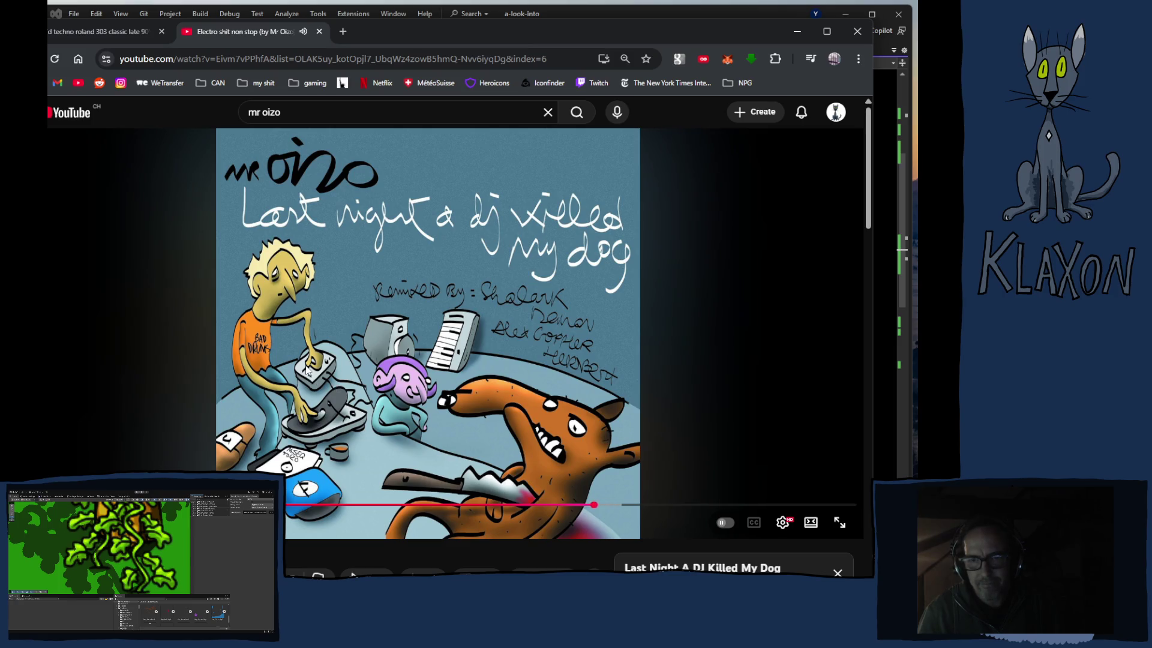
pyautogui.scroll(-1, 307, 371)
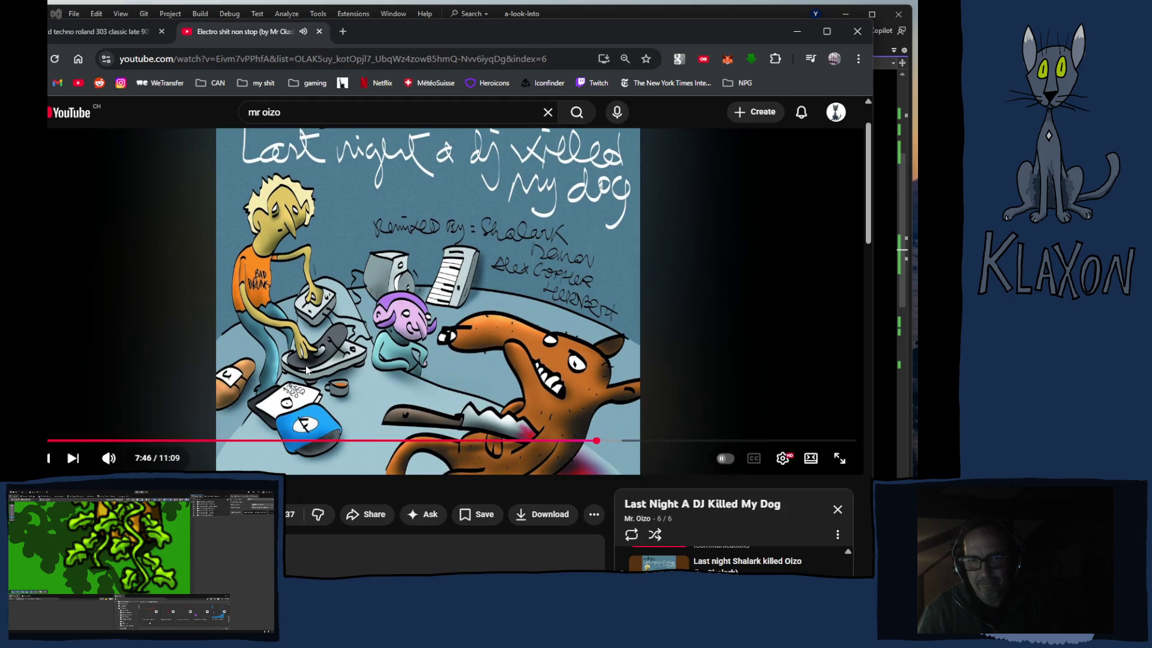
pyautogui.scroll(-4, 307, 370)
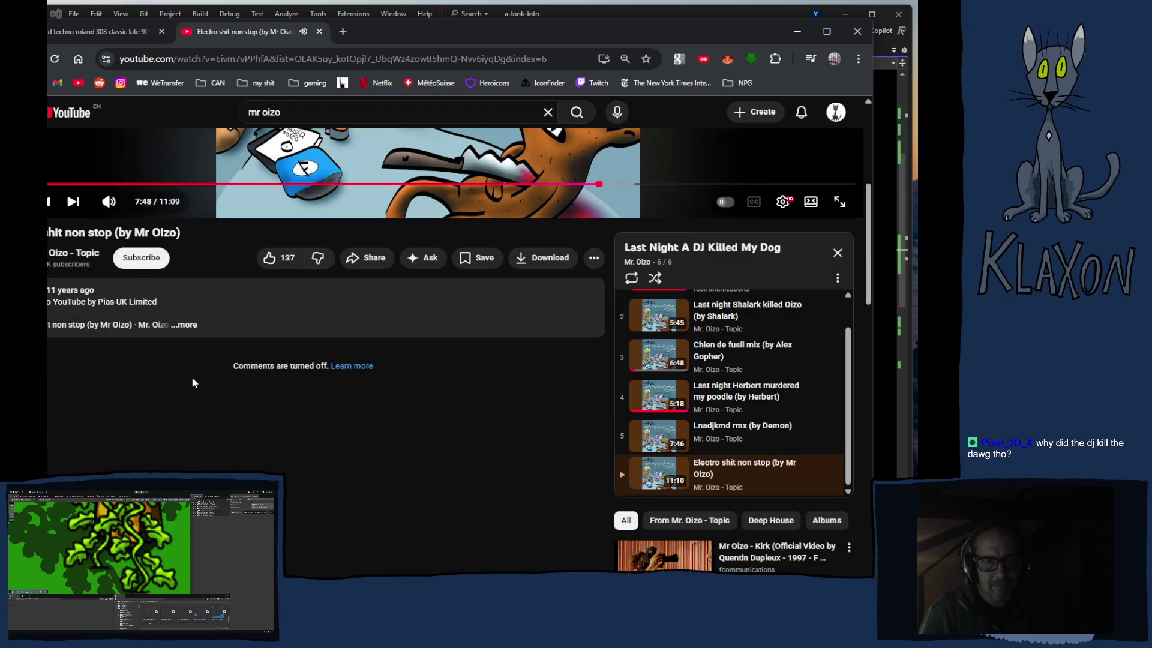
pyautogui.scroll(5, 311, 423)
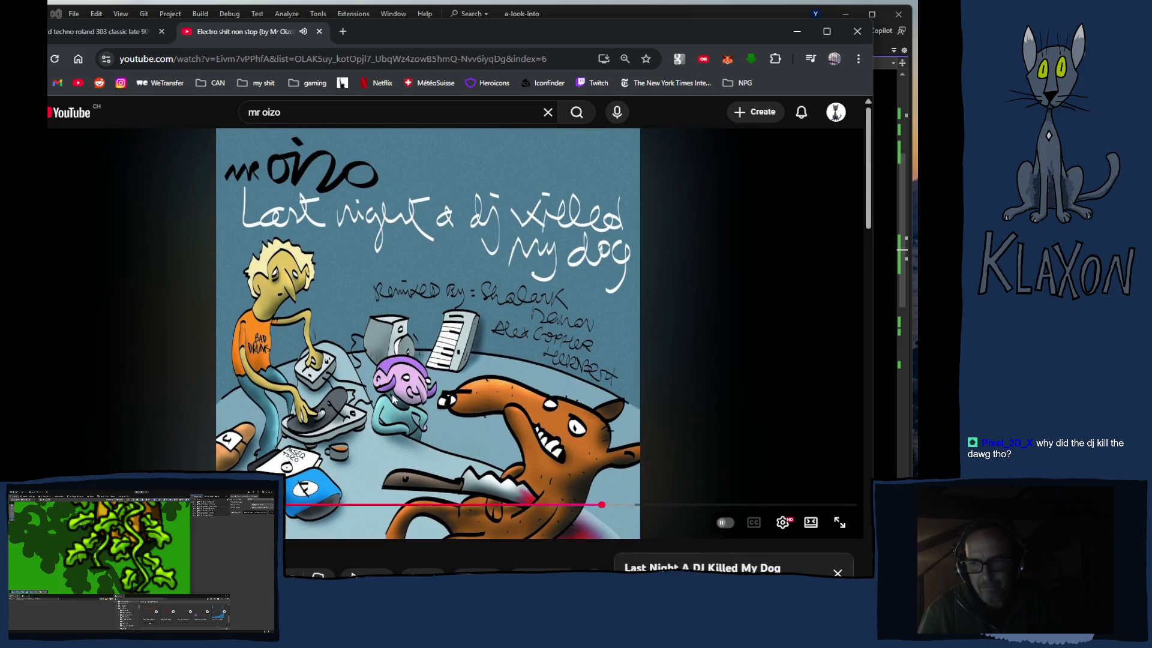
# Step: Pause the current track and search 'last night a dj saved my life' via the suggestion
pyautogui.click(395, 266)
pyautogui.click(318, 112)
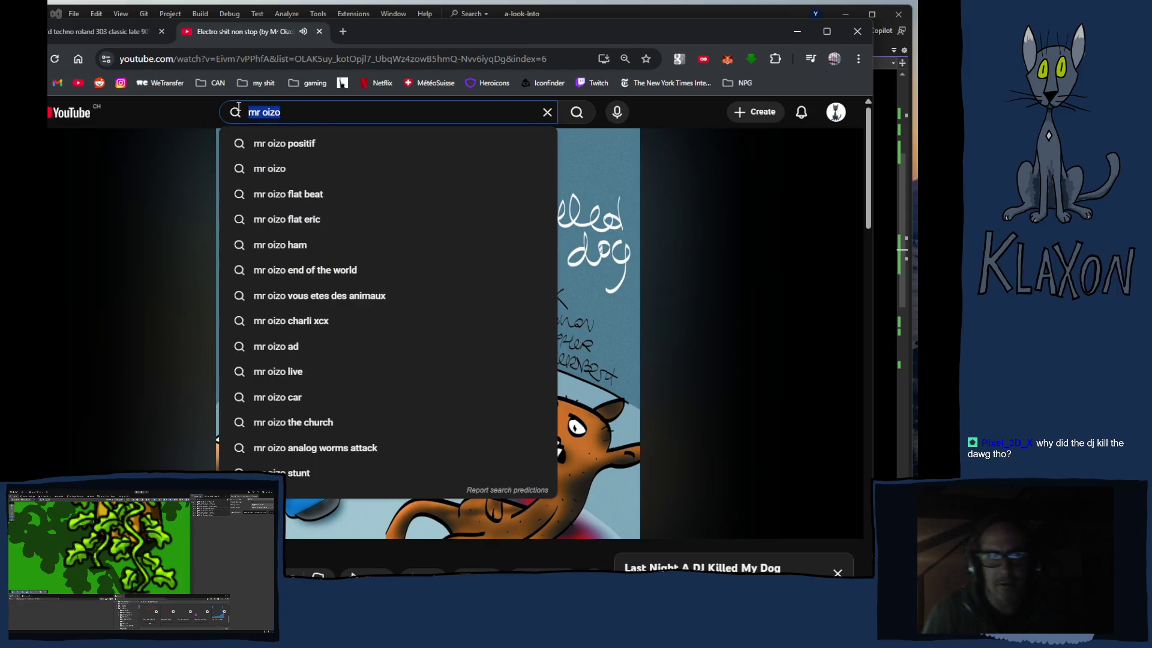
pyautogui.write('last ')
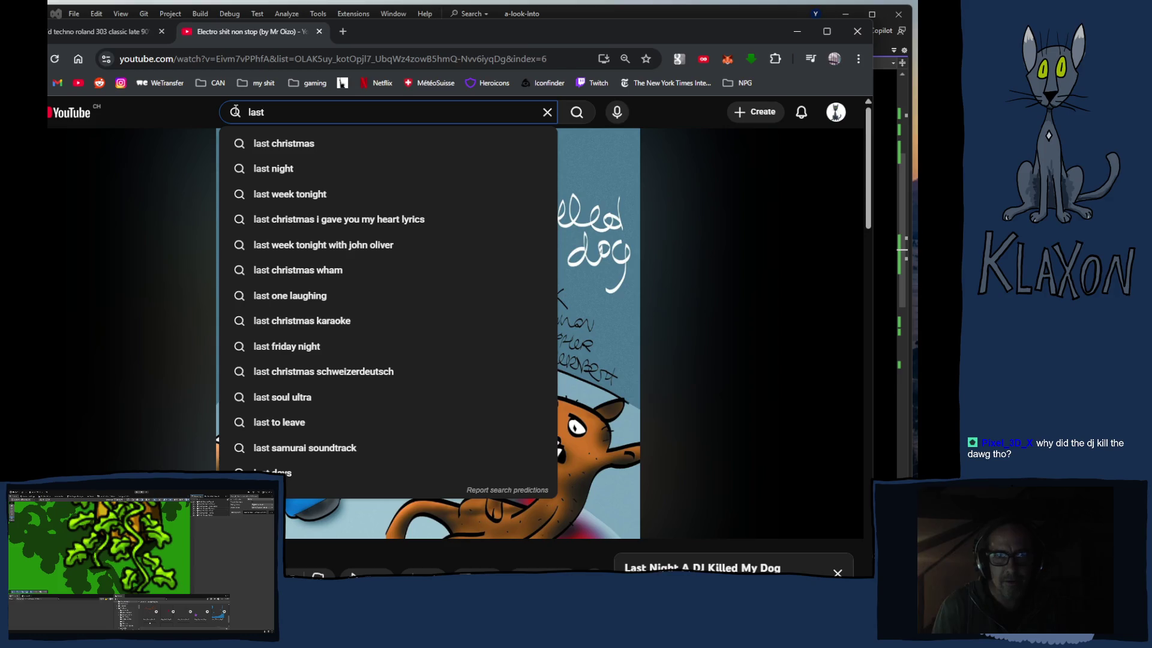
pyautogui.write('night a dj')
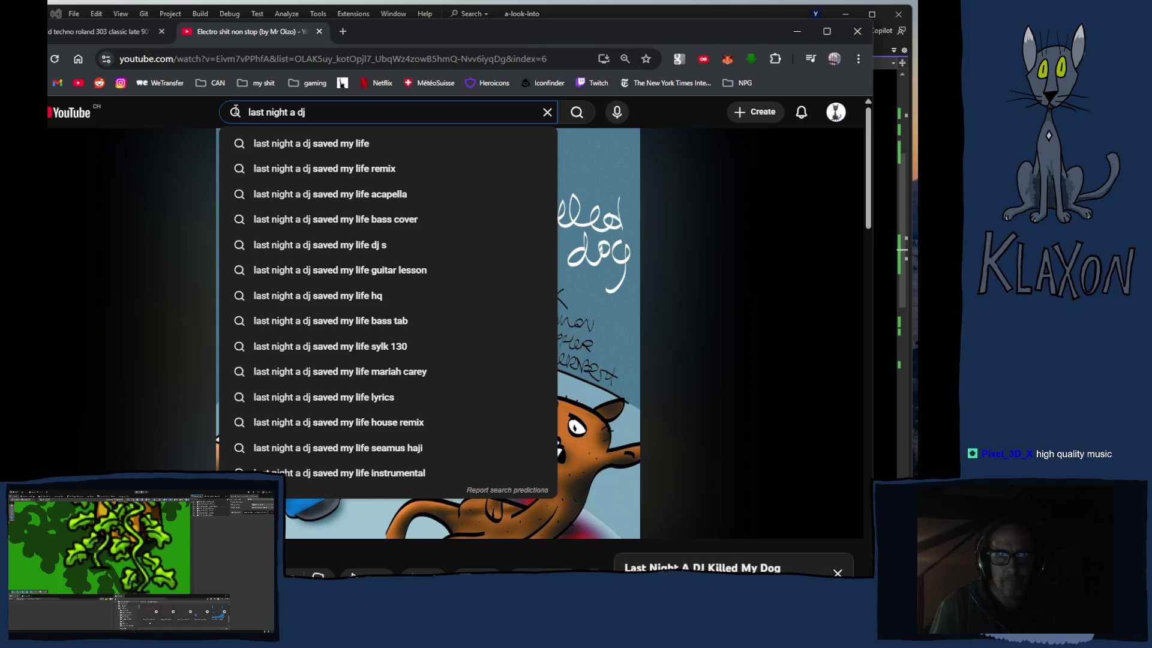
pyautogui.press('Down')
pyautogui.press('Return')
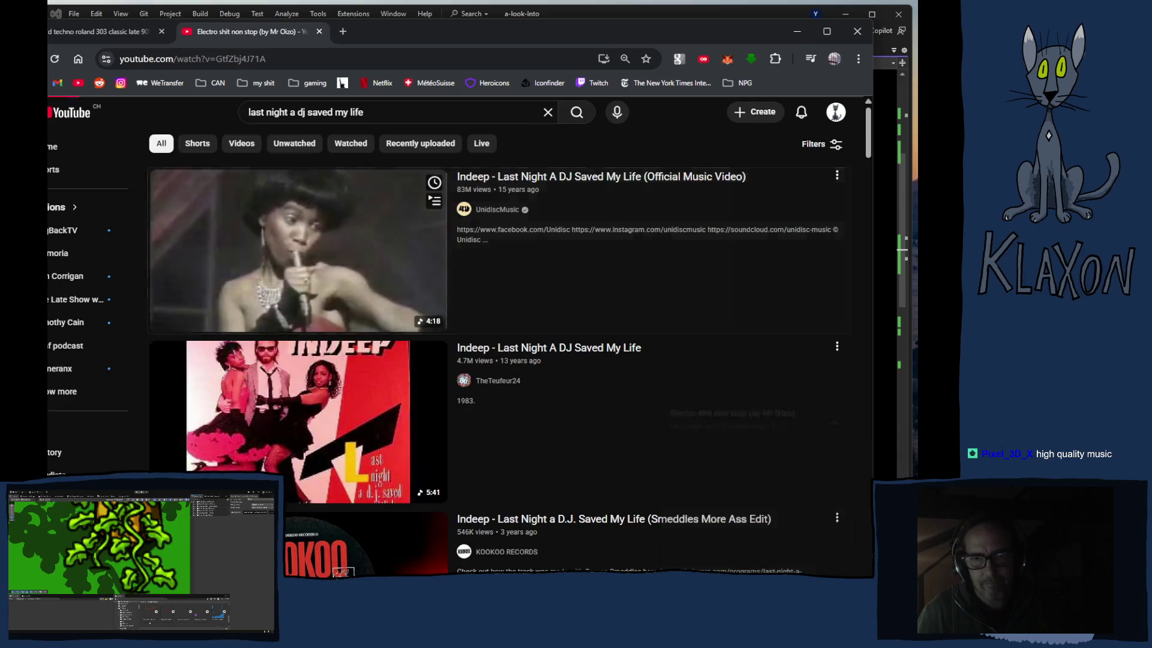
# Step: Play the top result, 'Indeep - Last Night A DJ Saved My Life (Official Music Video)'
pyautogui.click(382, 249)
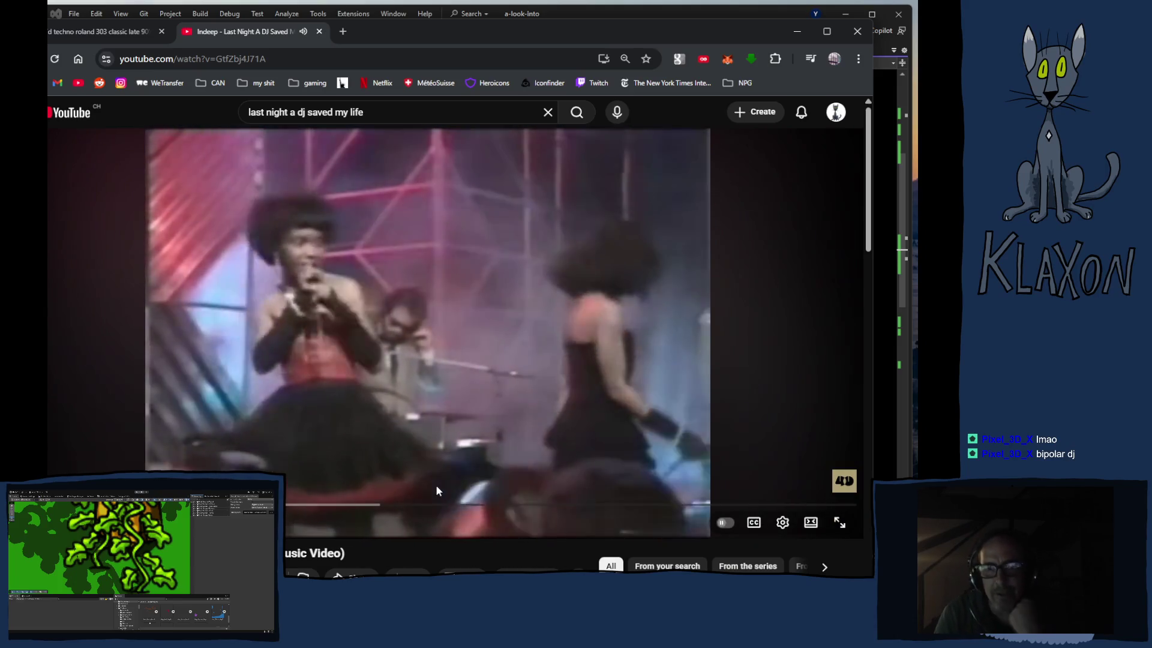
pyautogui.scroll(-3, 389, 486)
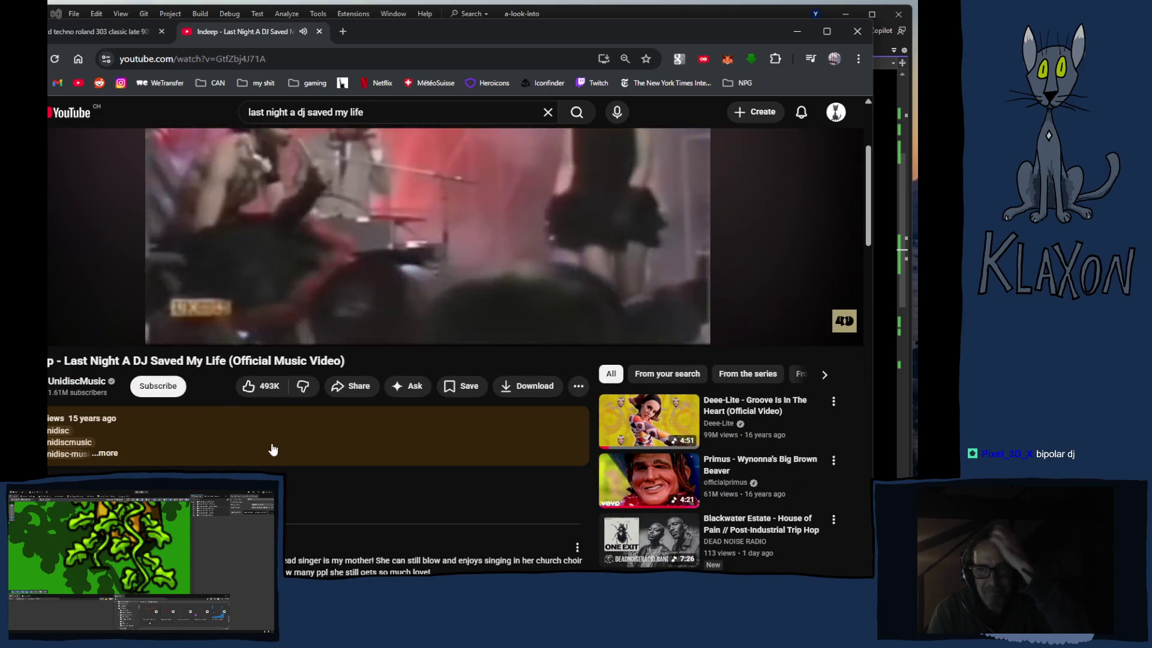
pyautogui.scroll(3, 287, 450)
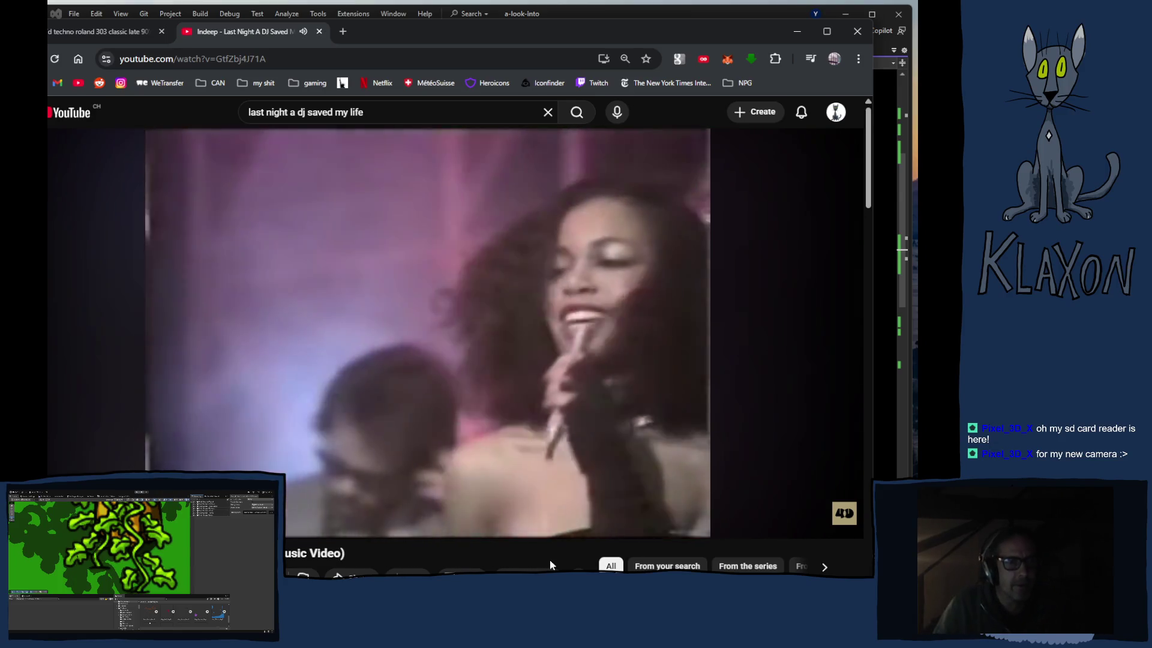
pyautogui.moveTo(258, 516)
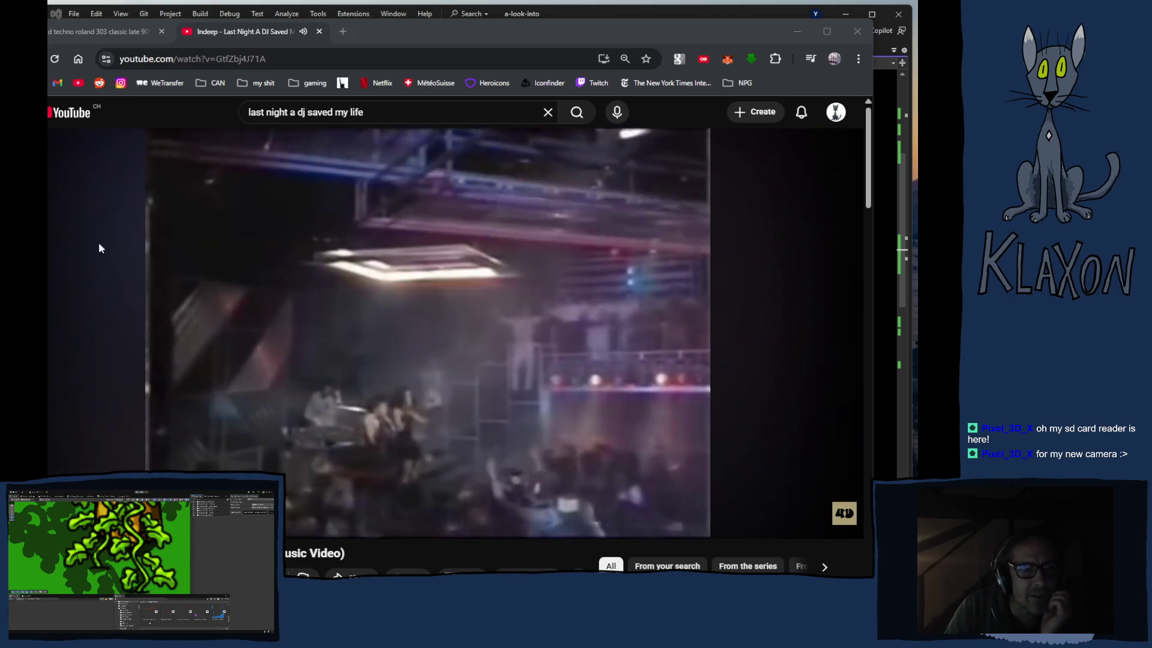
pyautogui.click(646, 30)
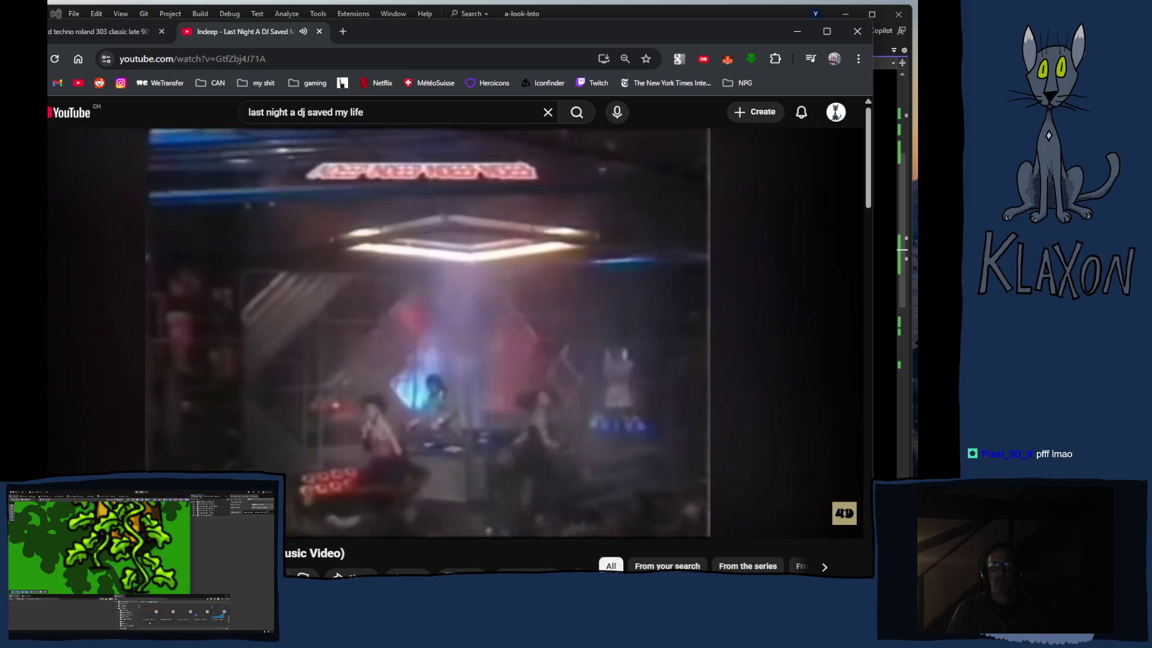
pyautogui.moveTo(661, 376)
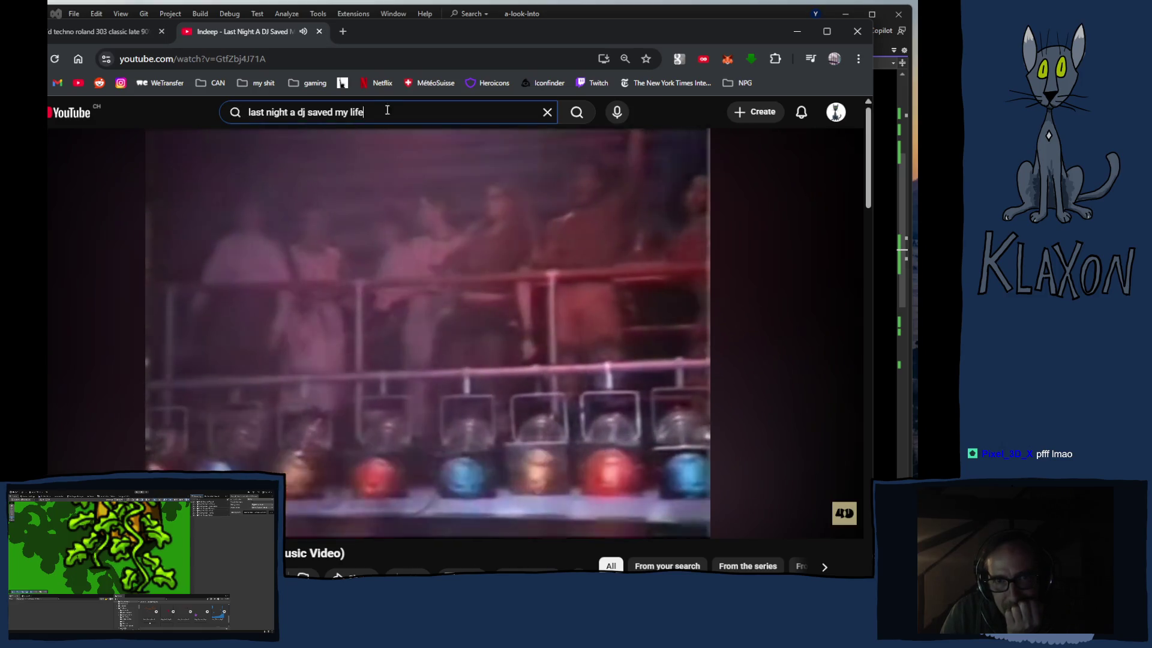
# Step: Type 'spoony g' and run the search using the plain 'spoonie gee' suggestion
pyautogui.click(300, 112)
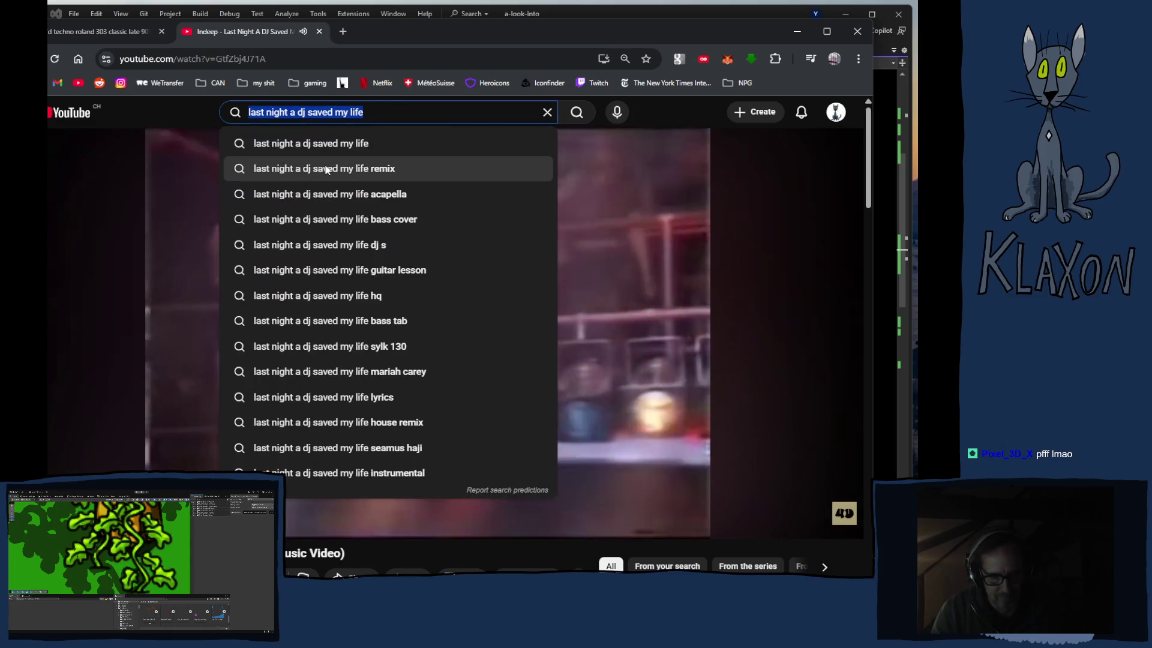
pyautogui.write('spoony g')
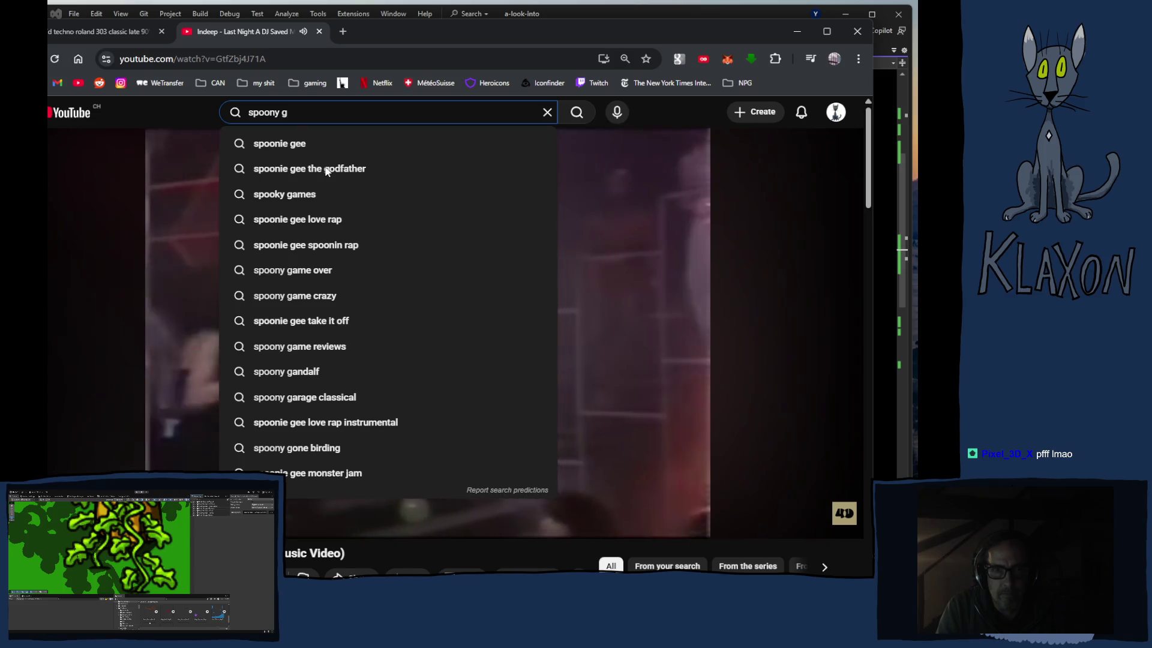
pyautogui.press('Down')
pyautogui.press('Down')
pyautogui.press('Down')
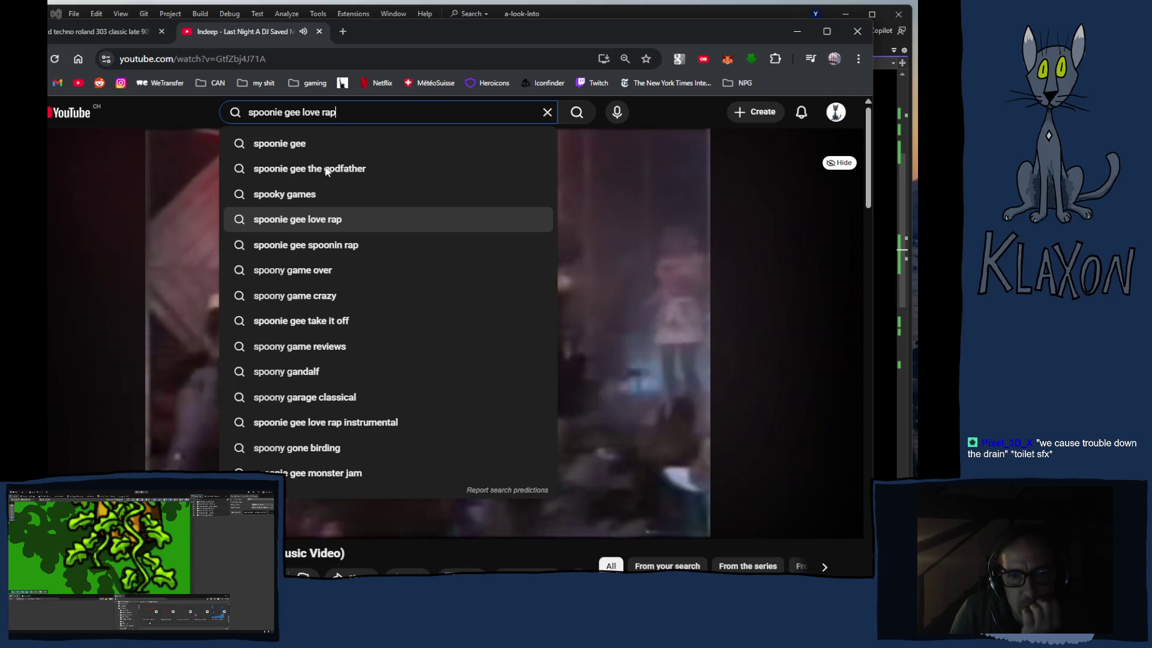
pyautogui.press('Up')
pyautogui.press('Up')
pyautogui.press('Up')
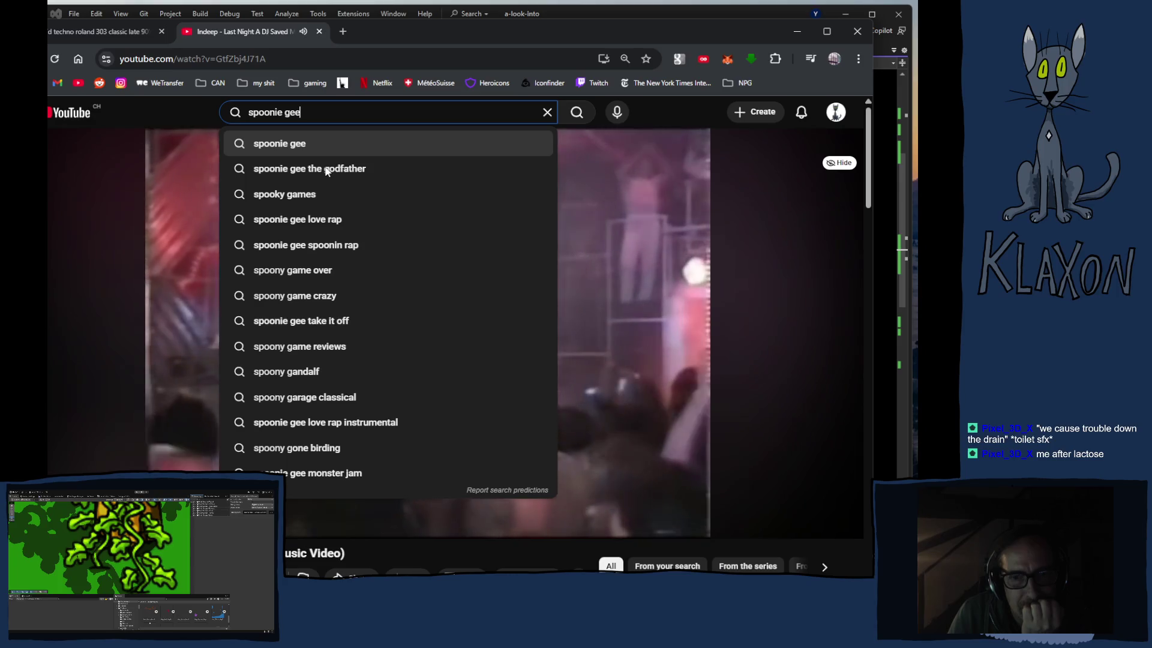
pyautogui.press('Return')
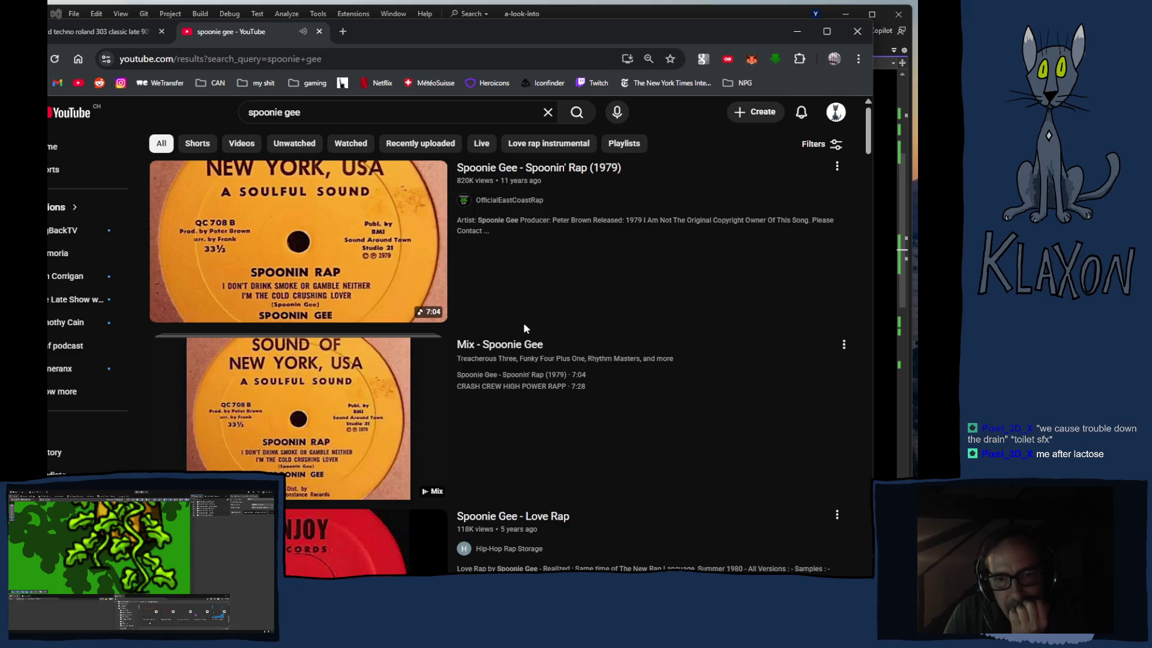
pyautogui.scroll(-1, 519, 319)
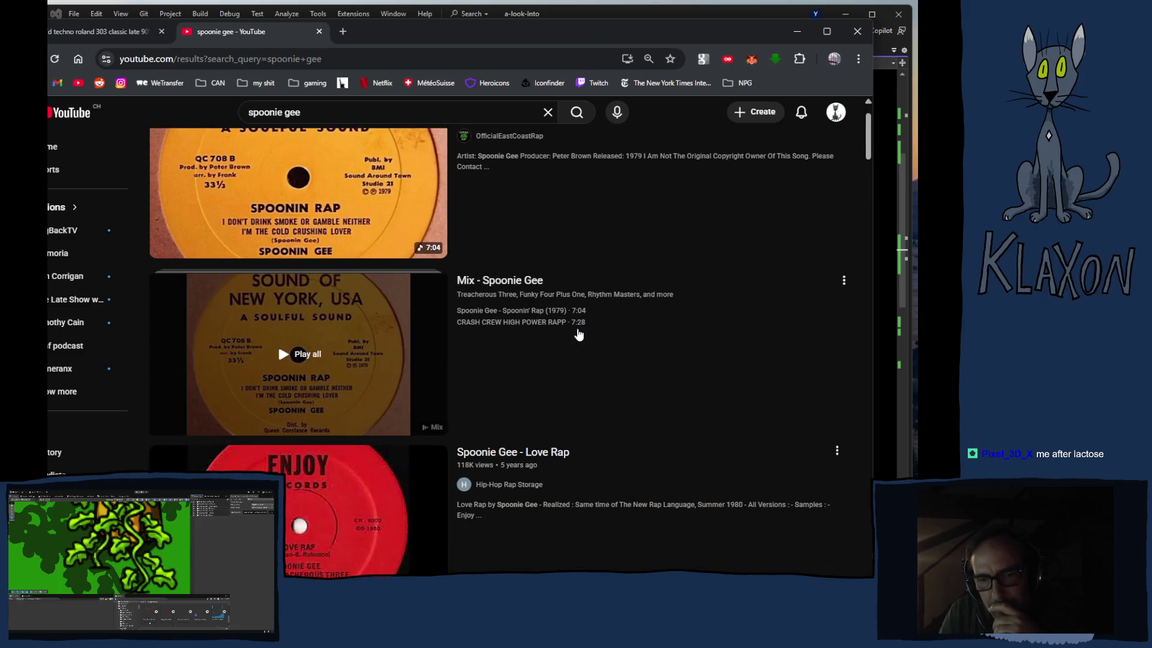
pyautogui.scroll(-1, 575, 331)
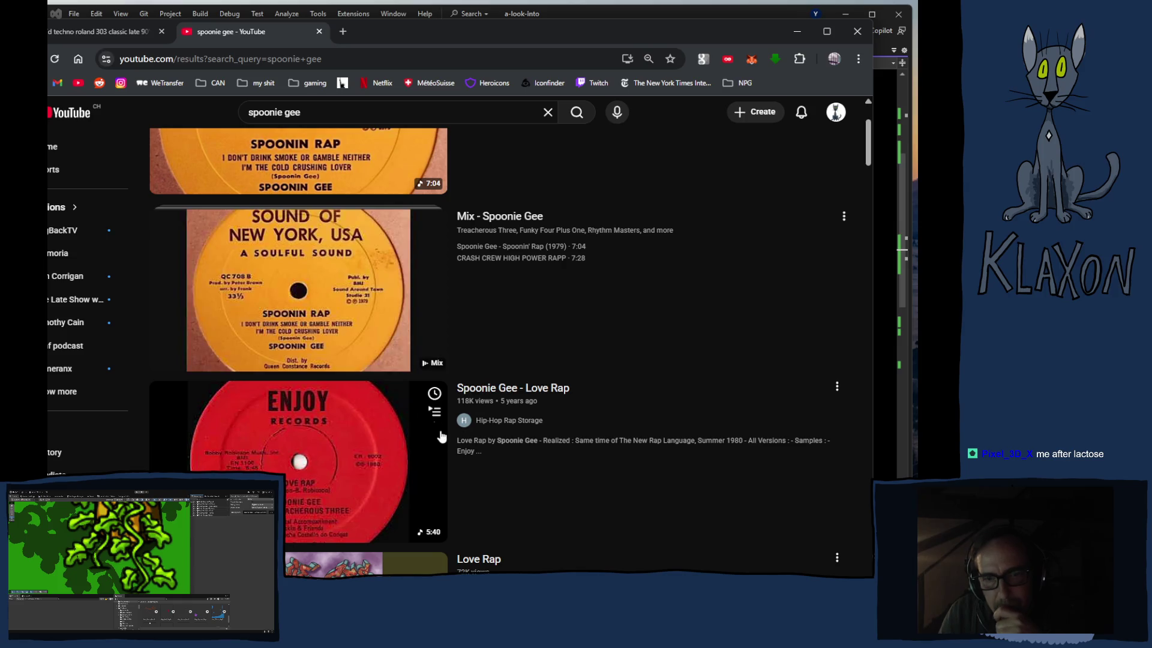
pyautogui.scroll(-7, 365, 474)
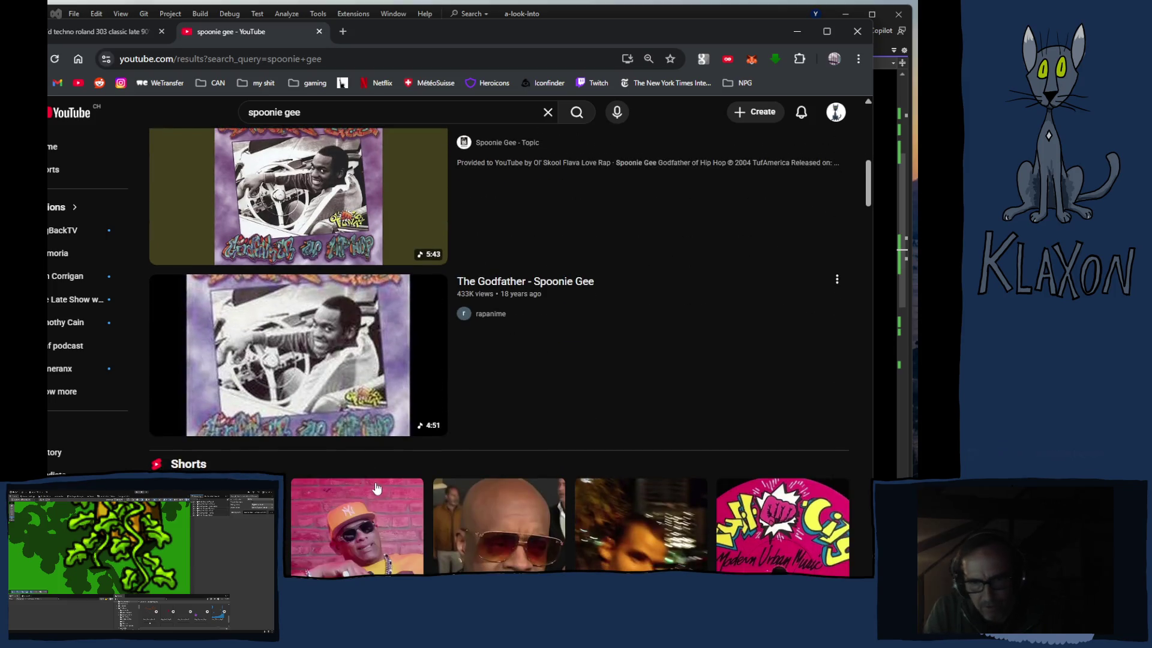
pyautogui.scroll(-7, 378, 477)
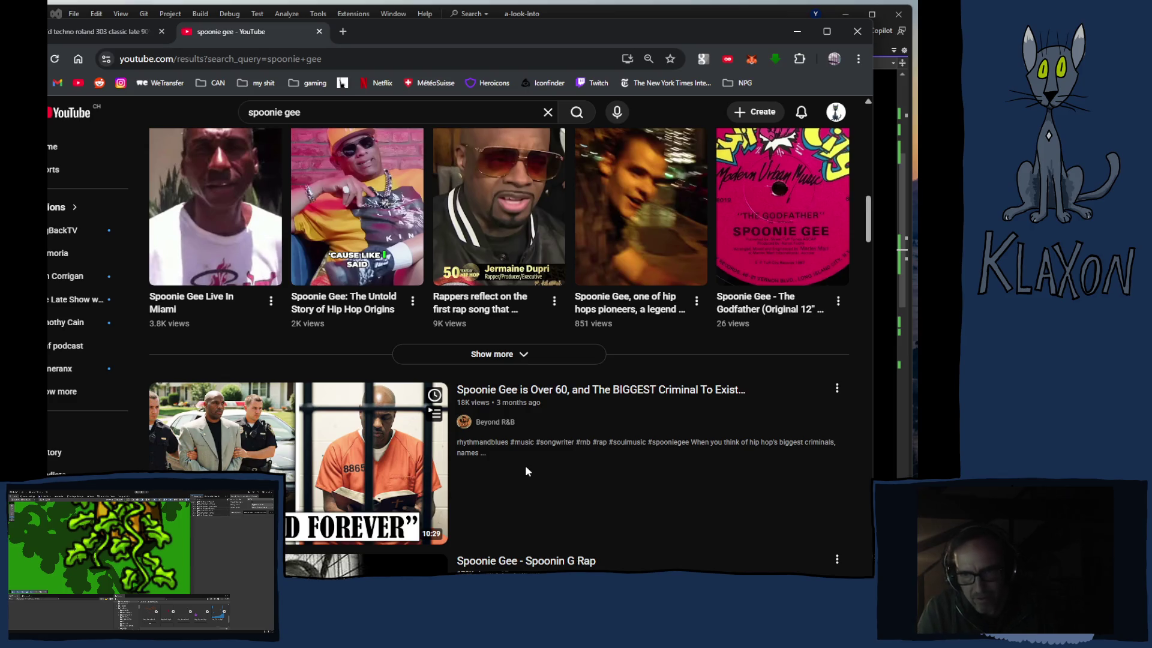
pyautogui.scroll(-2, 526, 471)
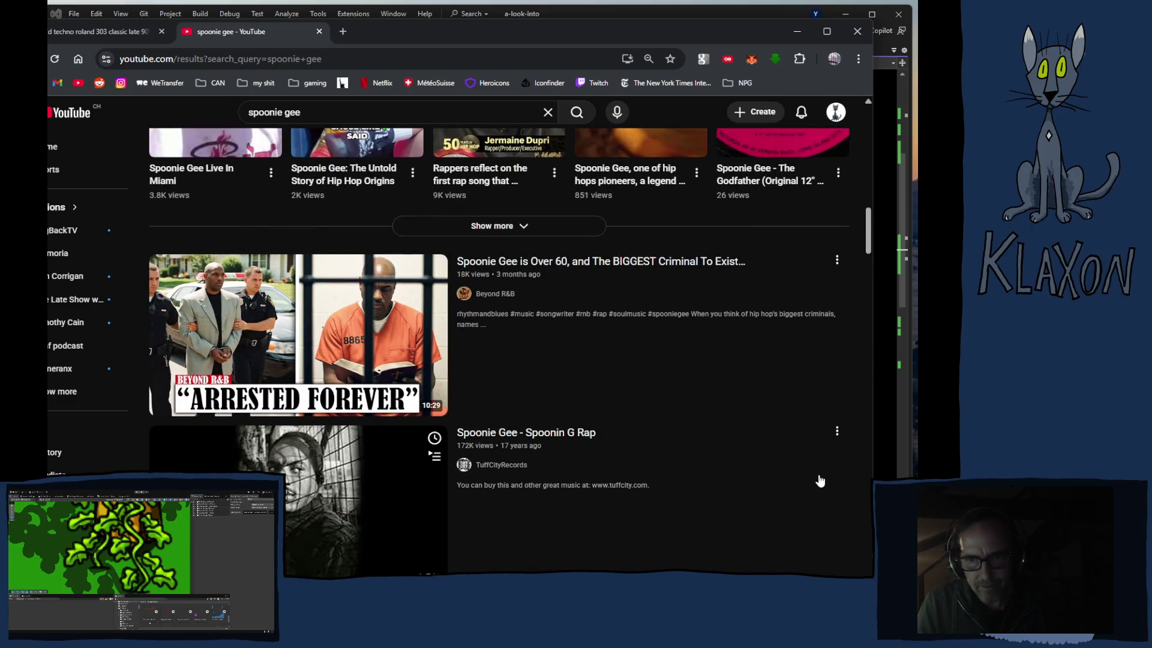
pyautogui.scroll(-1, 795, 482)
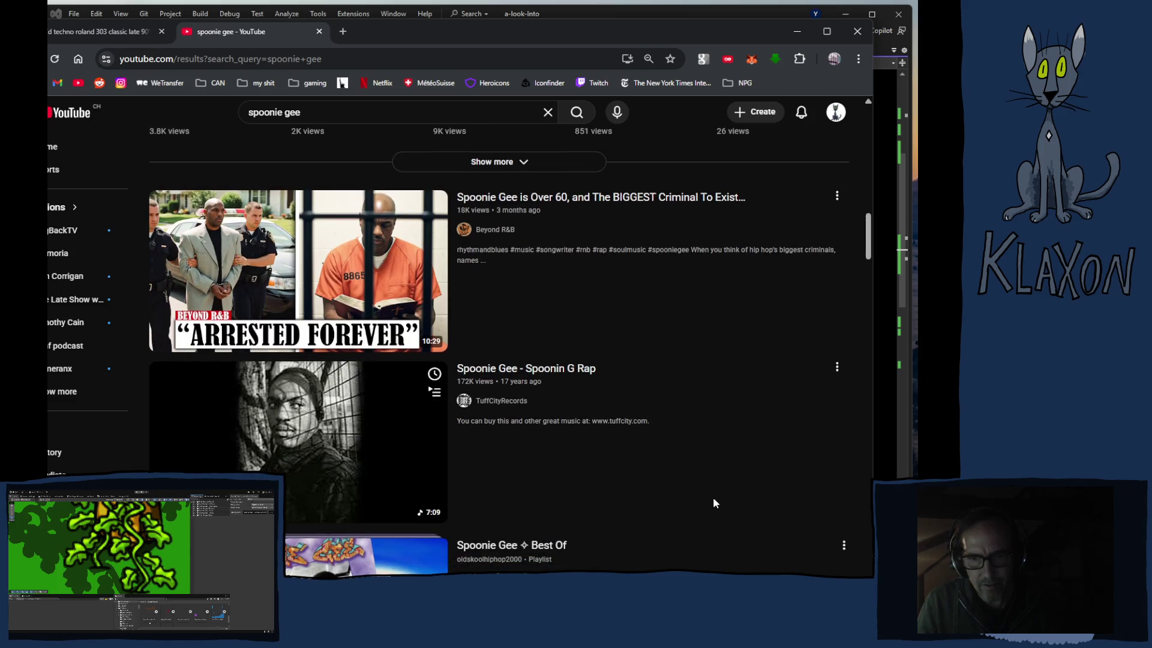
pyautogui.scroll(-5, 679, 500)
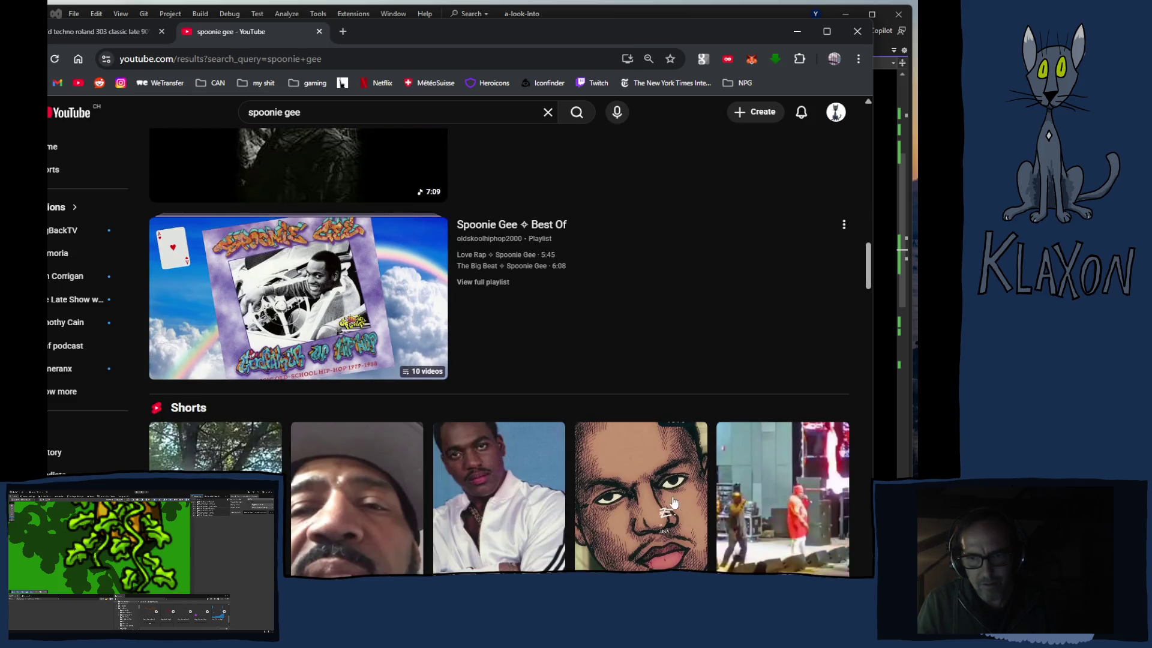
pyautogui.scroll(-8, 673, 504)
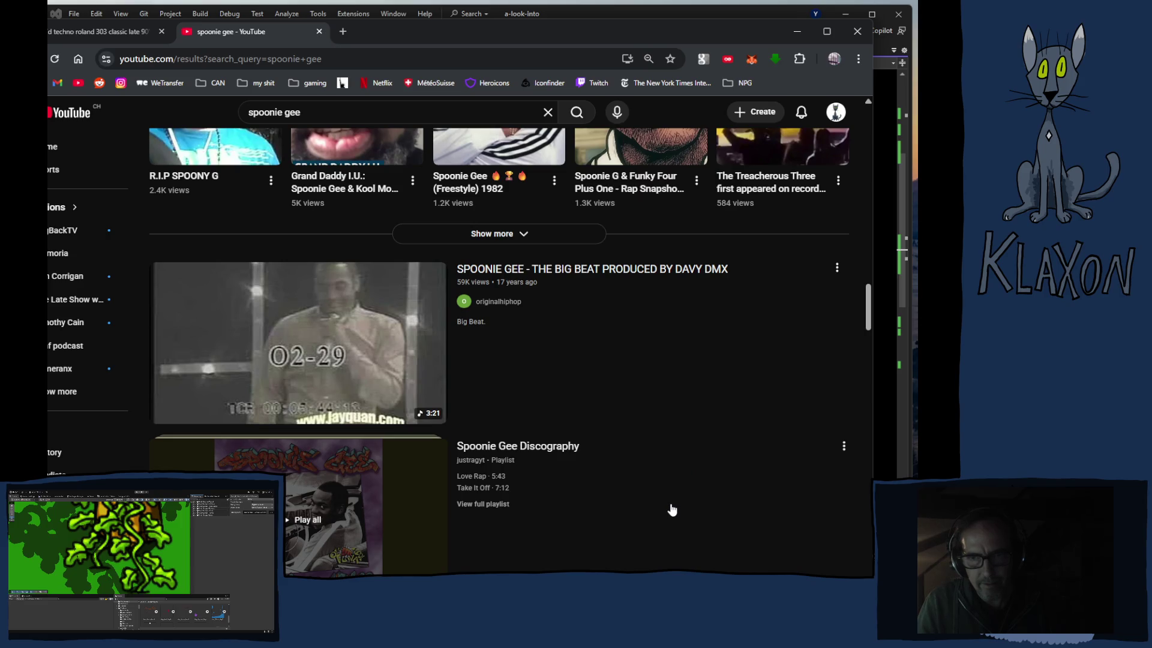
pyautogui.scroll(-2, 672, 510)
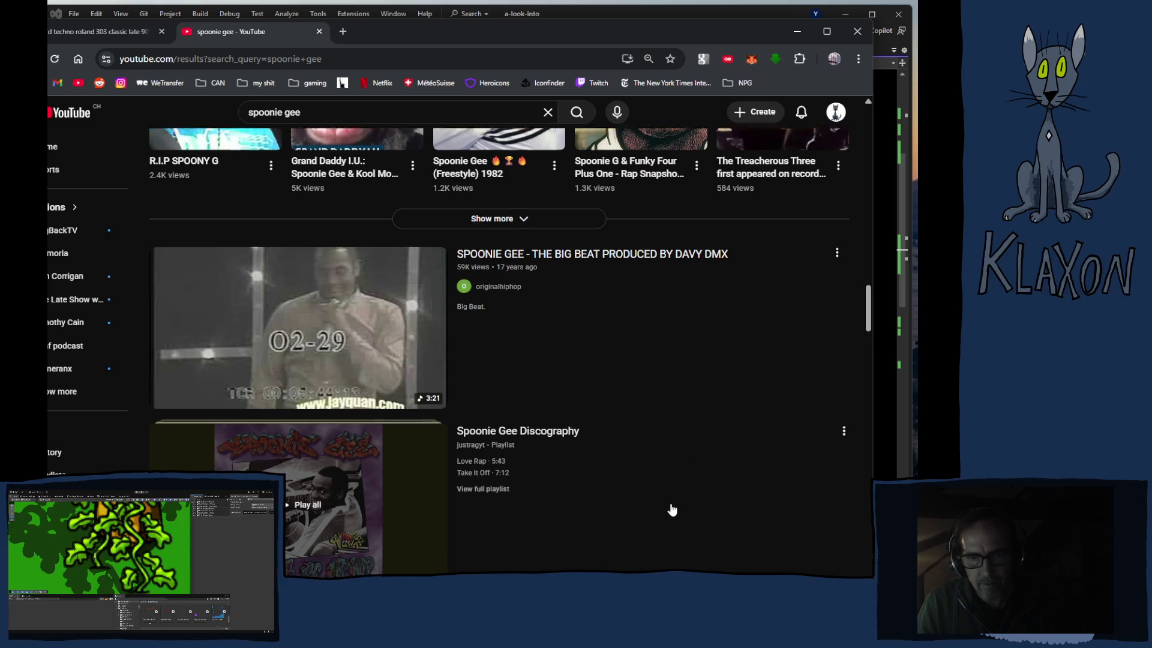
pyautogui.scroll(-2, 672, 510)
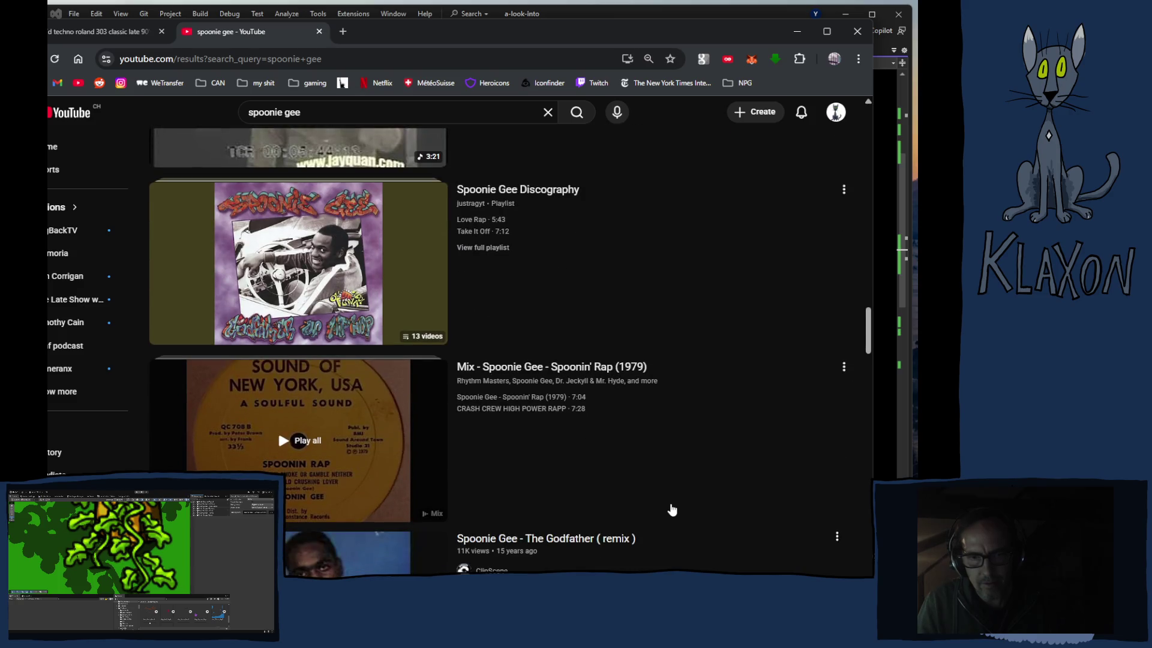
pyautogui.scroll(-5, 649, 498)
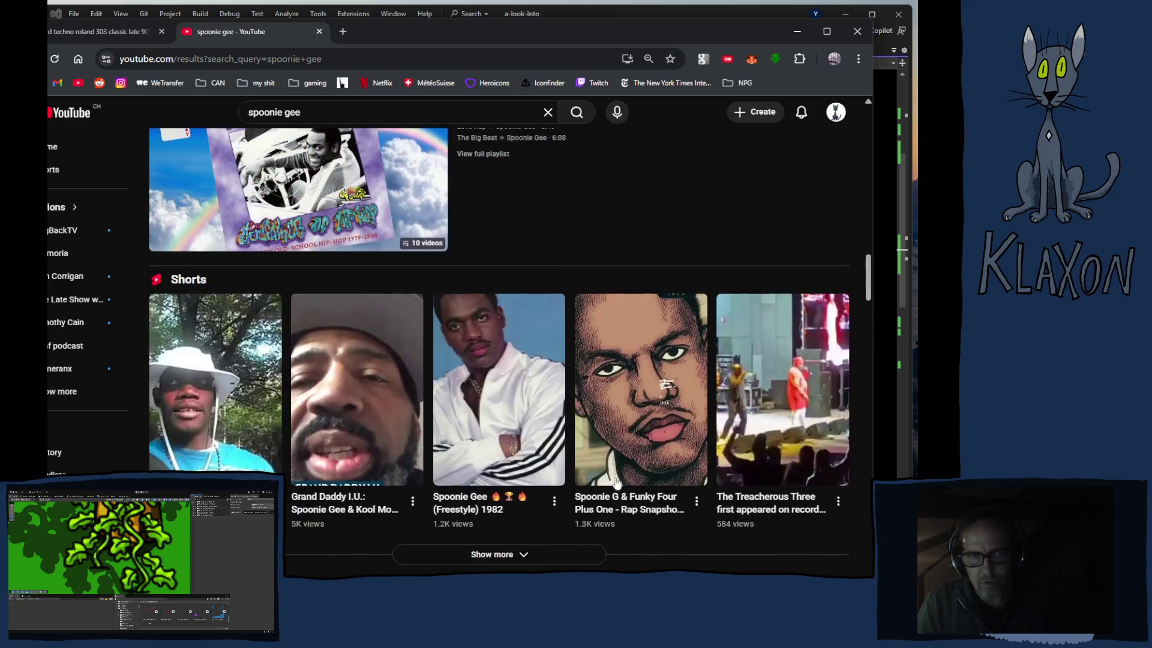
pyautogui.scroll(10, 244, 366)
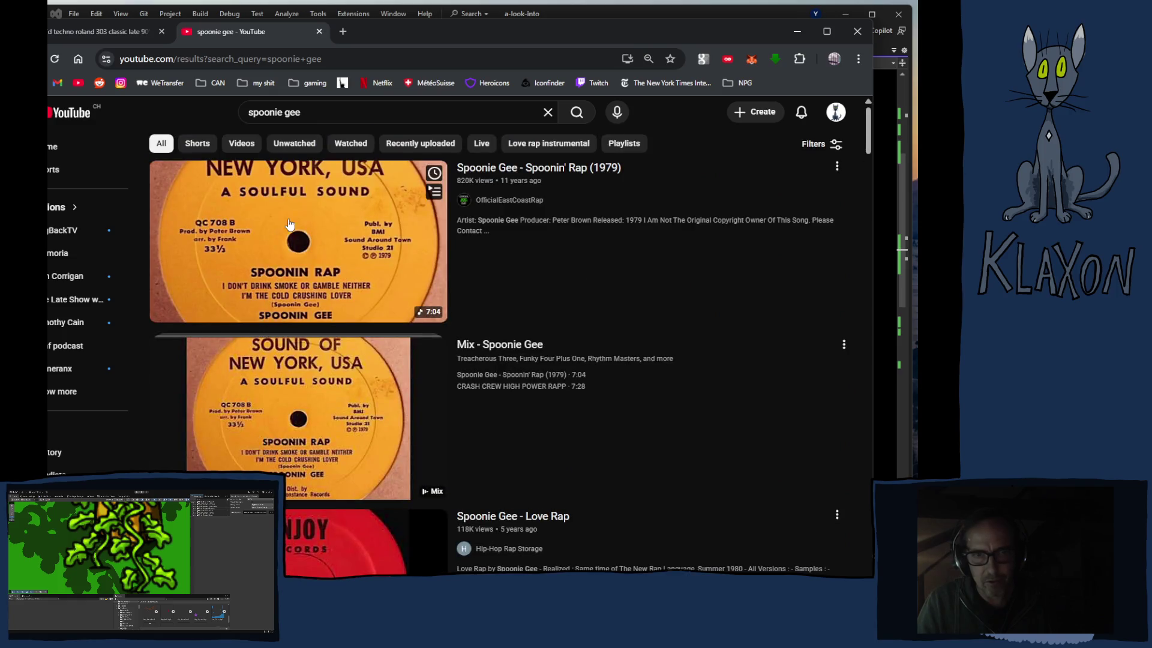
# Step: Open 'Spoonie Gee - Spoonin' Rap (1979)' in a new tab and switch to it to play
pyautogui.middleClick(335, 243)
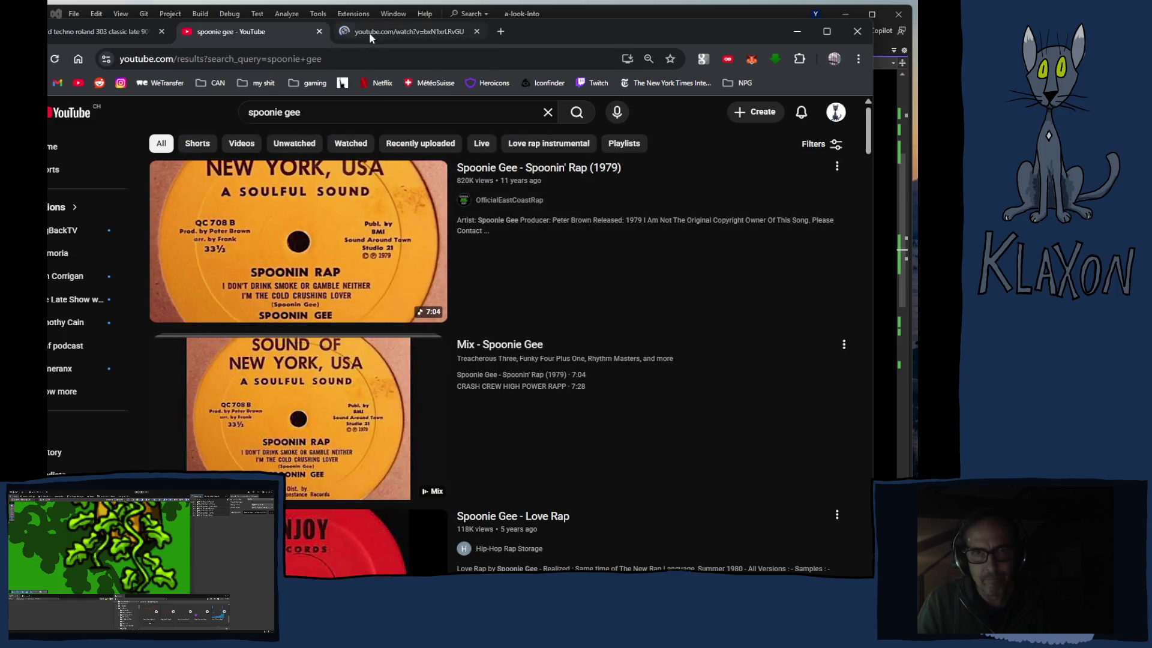
pyautogui.click(369, 31)
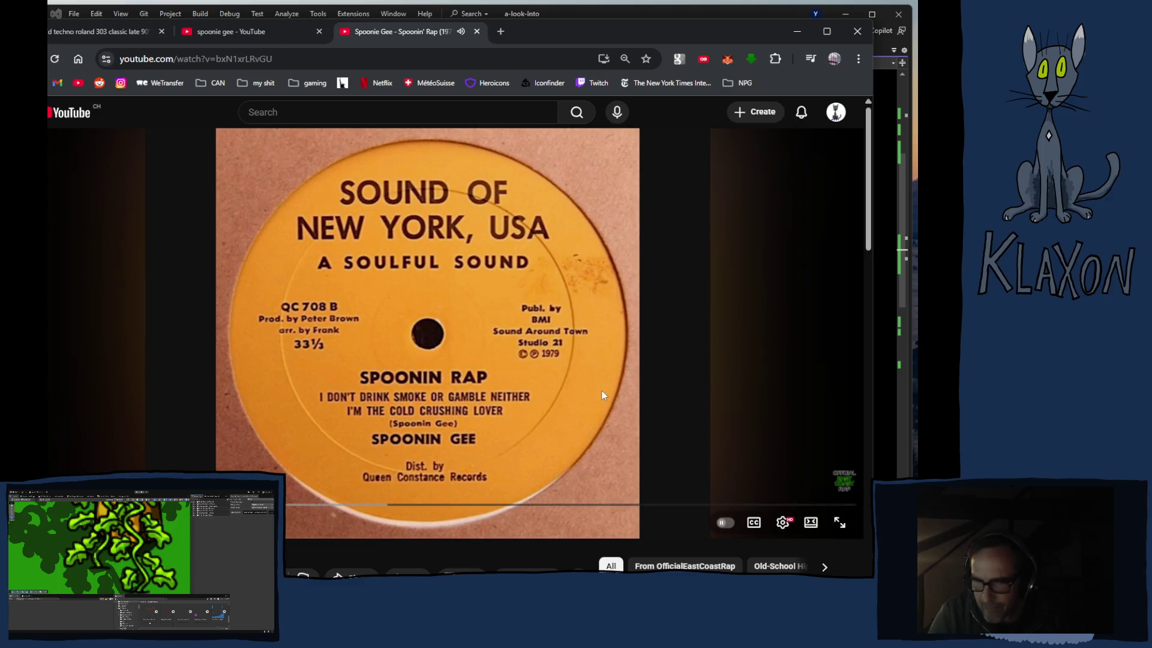
pyautogui.scroll(-2, 602, 391)
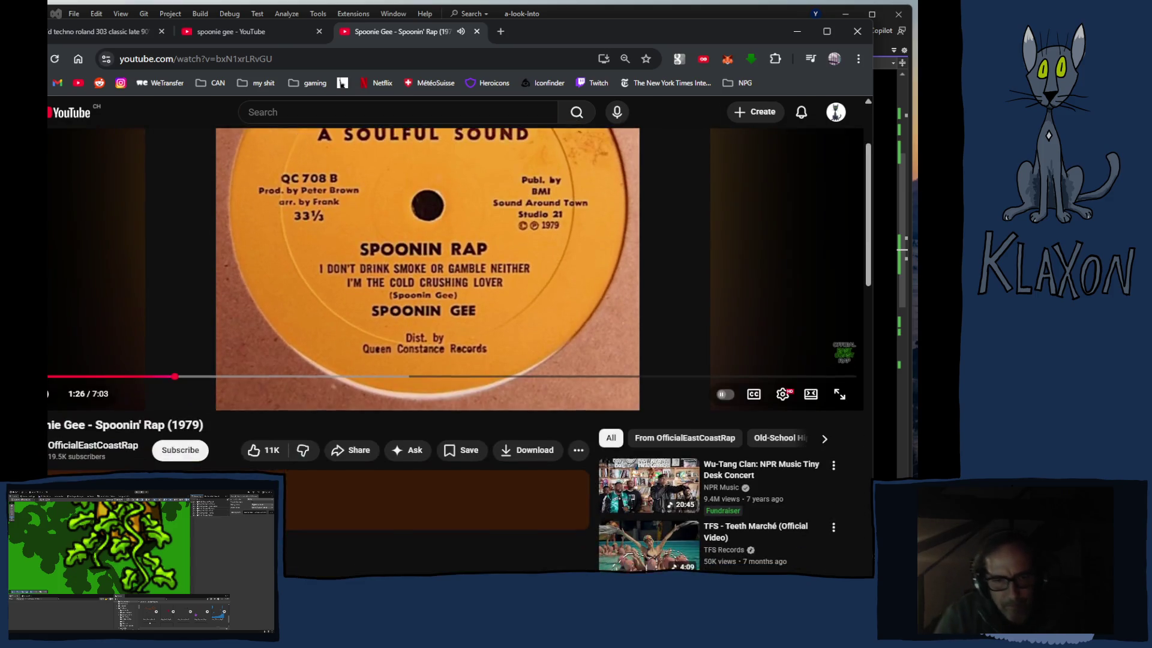
pyautogui.scroll(-2, 290, 498)
pyautogui.scroll(-2, 247, 452)
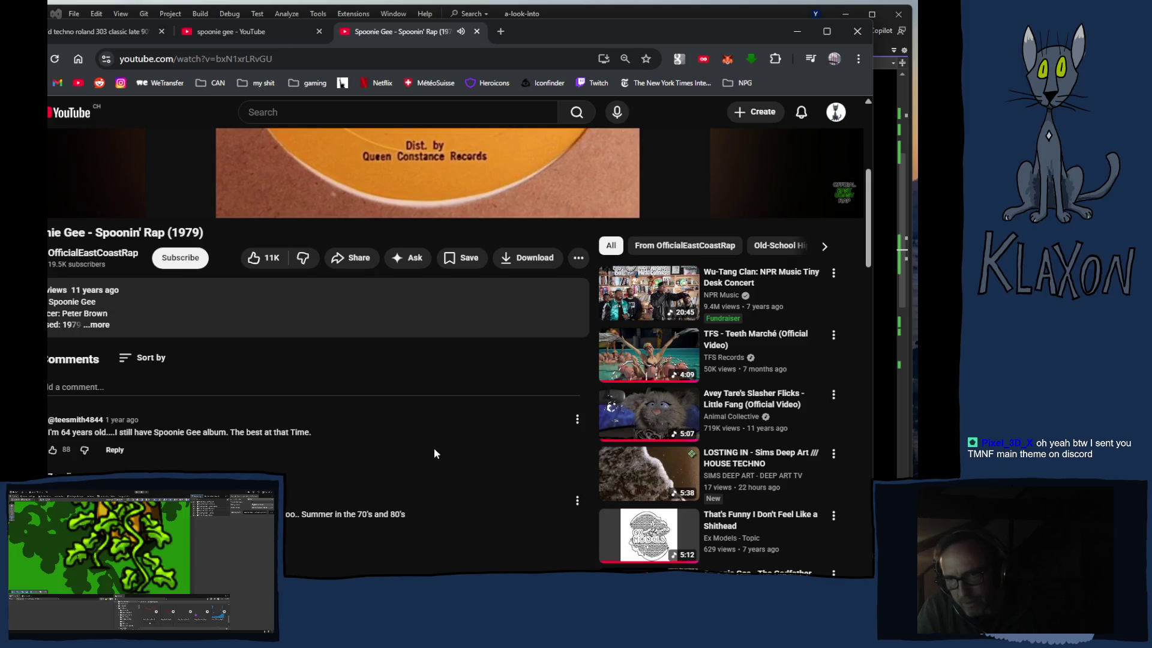
pyautogui.scroll(-1, 435, 451)
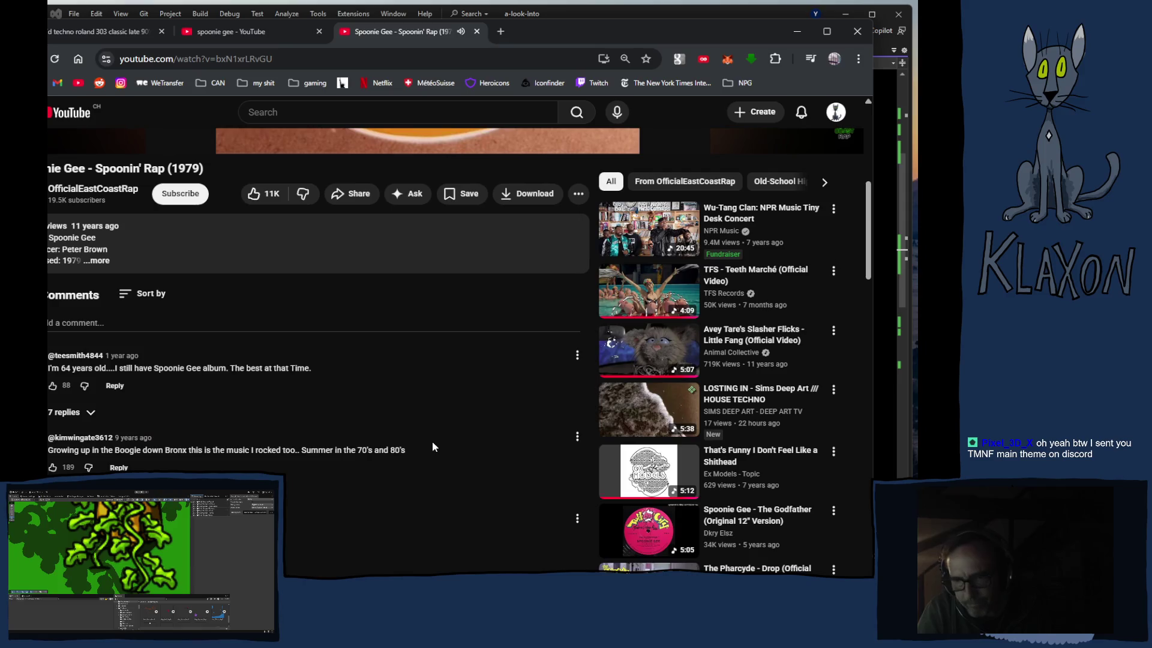
pyautogui.scroll(-2, 433, 446)
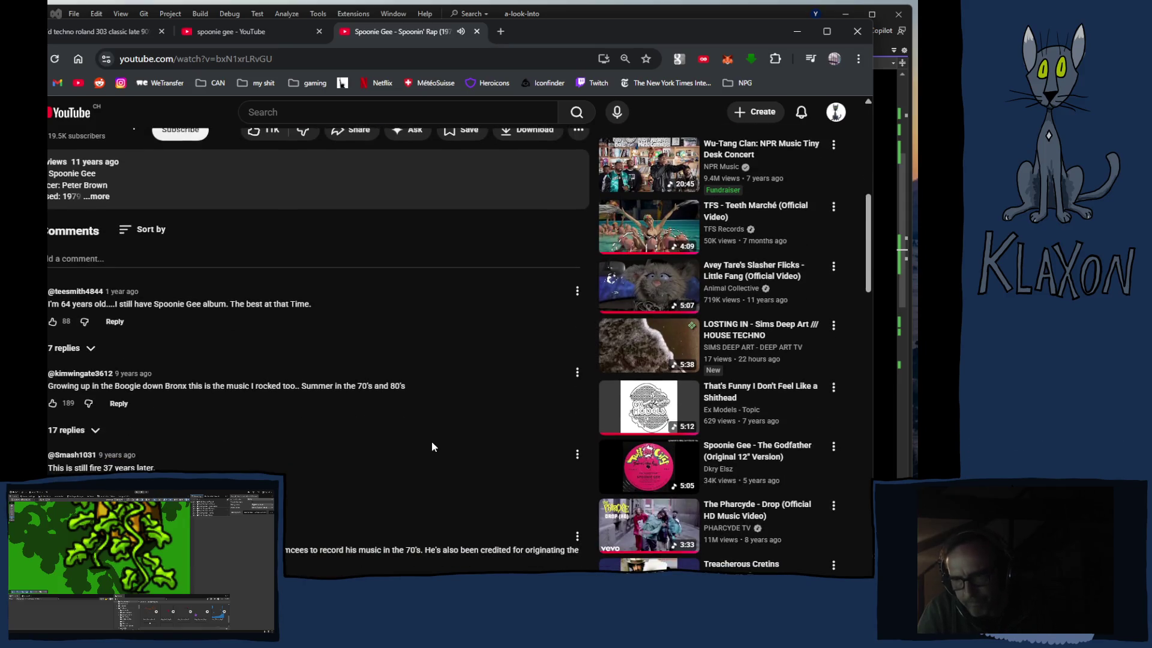
pyautogui.scroll(-3, 433, 447)
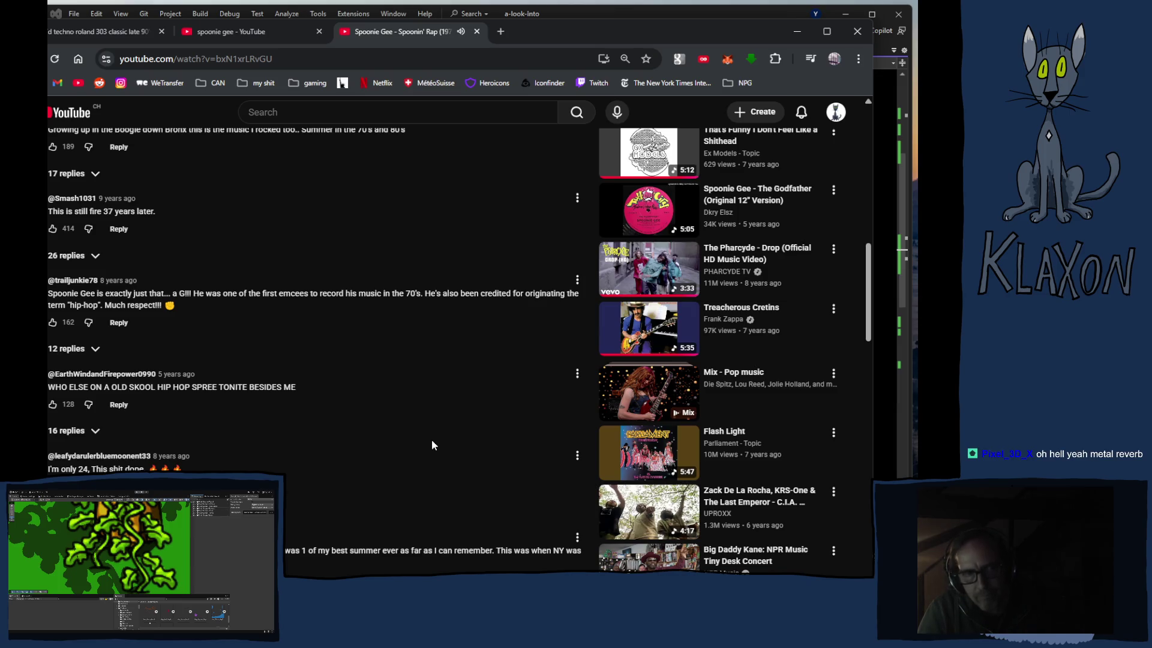
pyautogui.scroll(15, 402, 431)
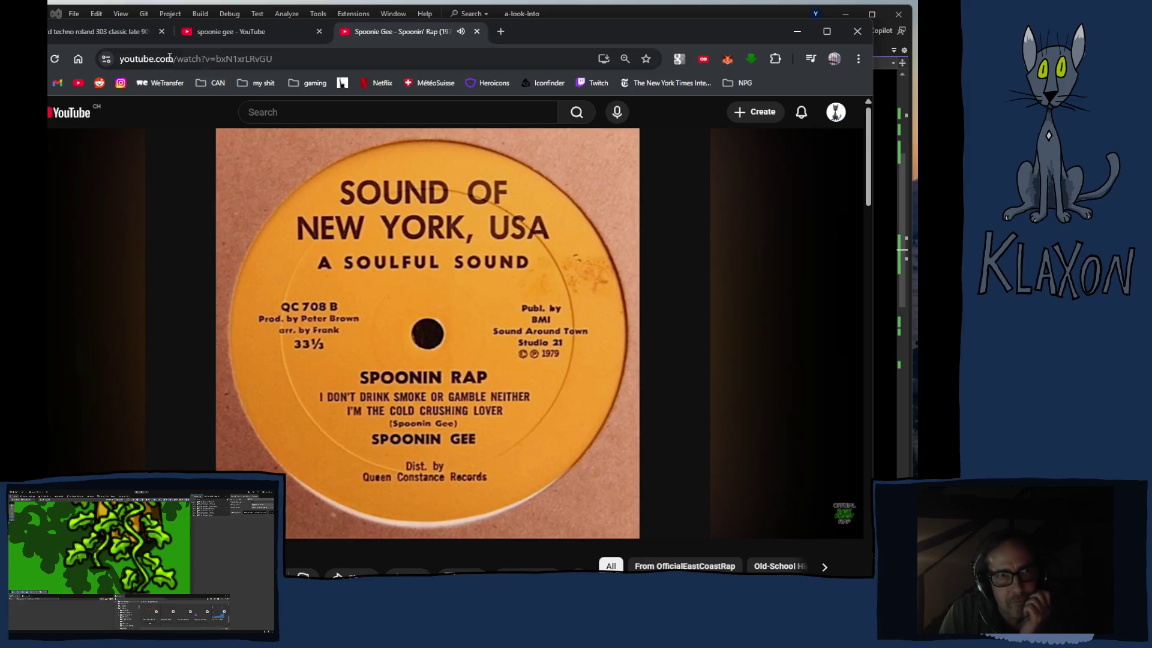
# Step: Browse the Spoonie Gee search results and the suggested Spoonie Gee searches
pyautogui.click(260, 35)
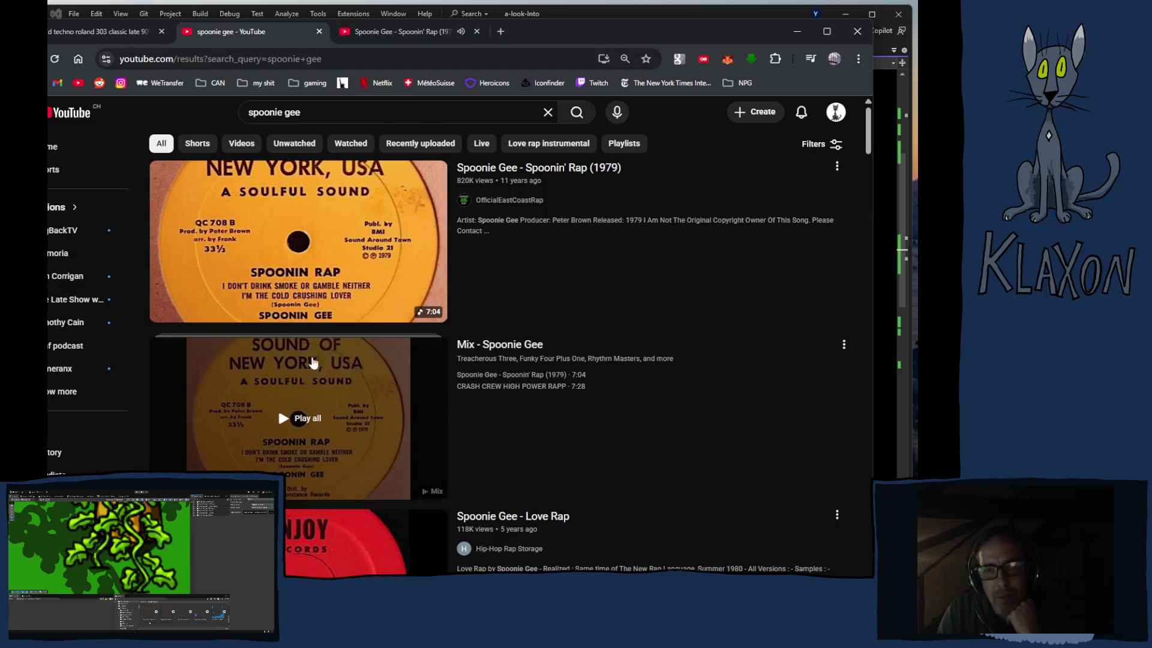
pyautogui.click(354, 113)
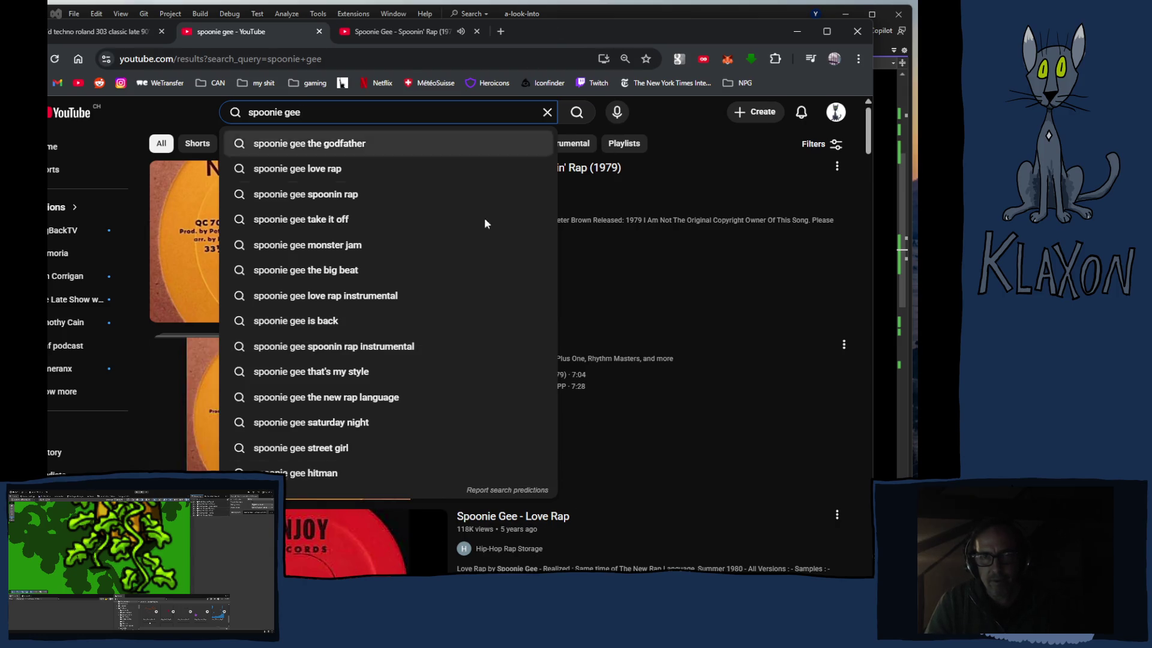
pyautogui.scroll(-2, 356, 483)
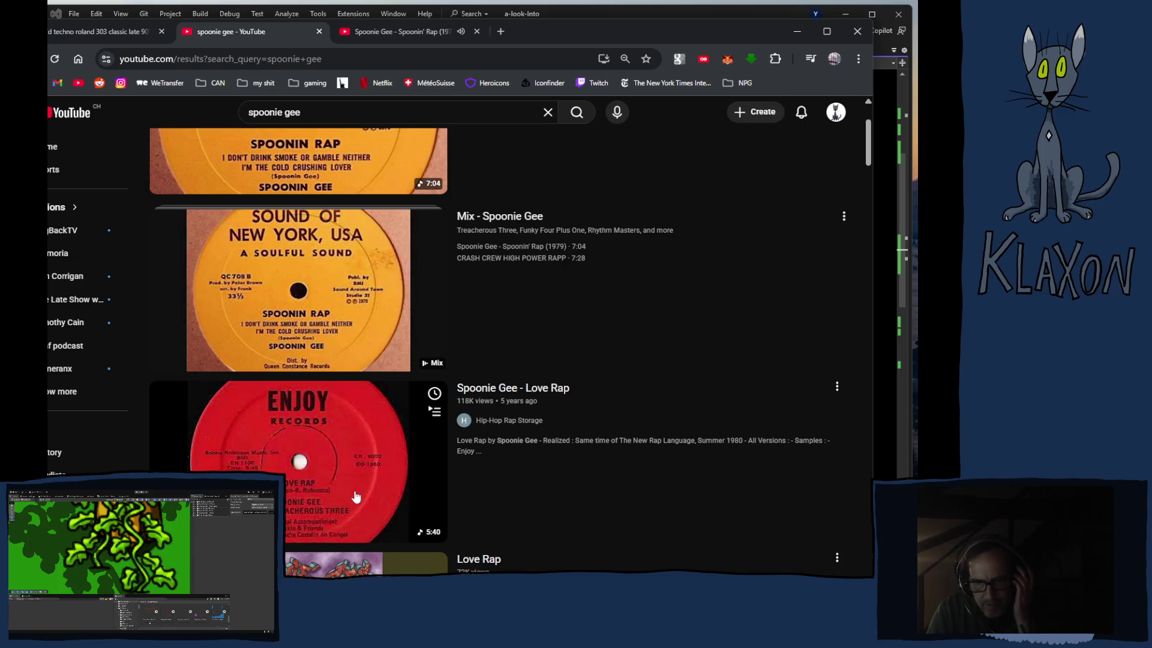
pyautogui.scroll(-2, 356, 496)
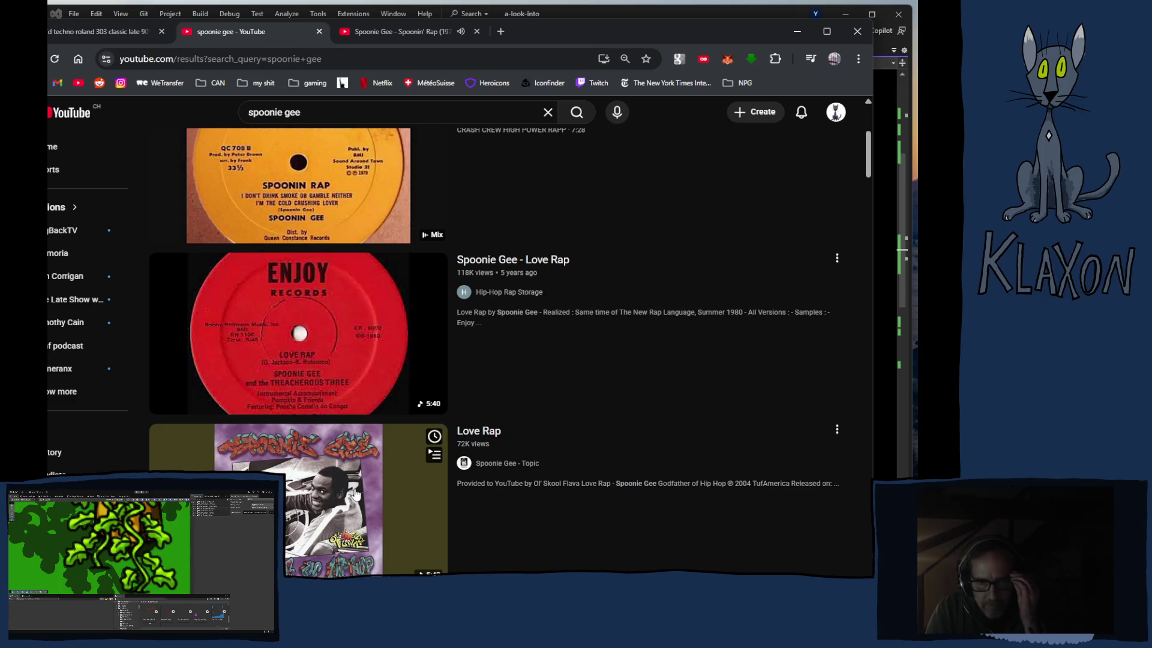
pyautogui.scroll(-4, 354, 501)
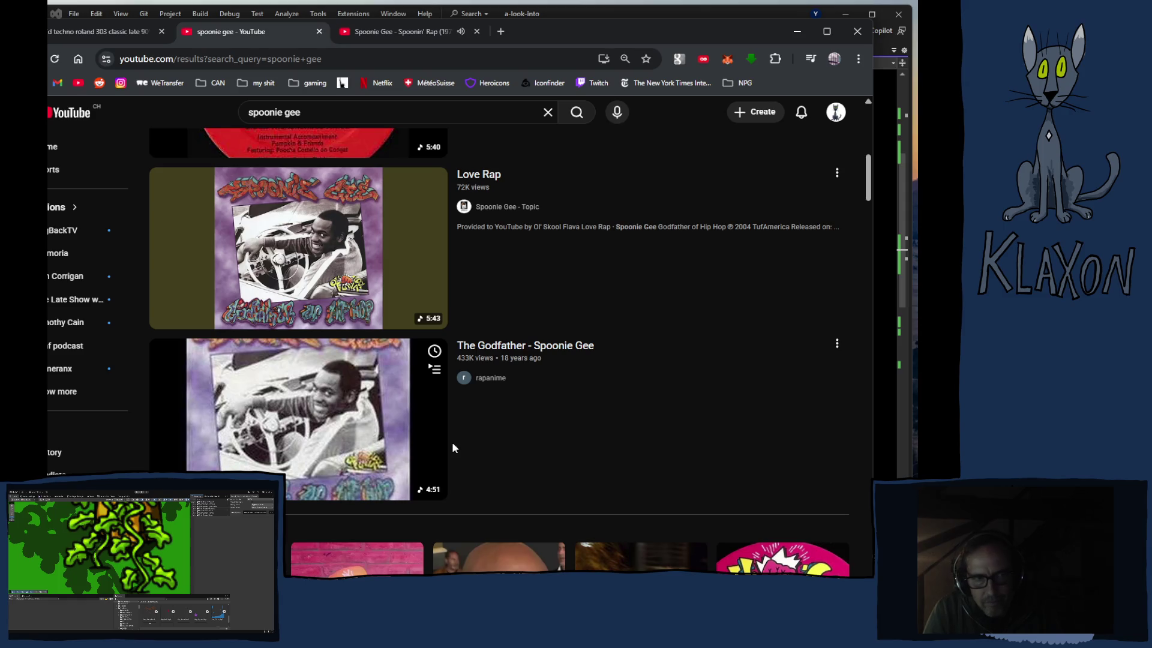
pyautogui.scroll(8, 451, 444)
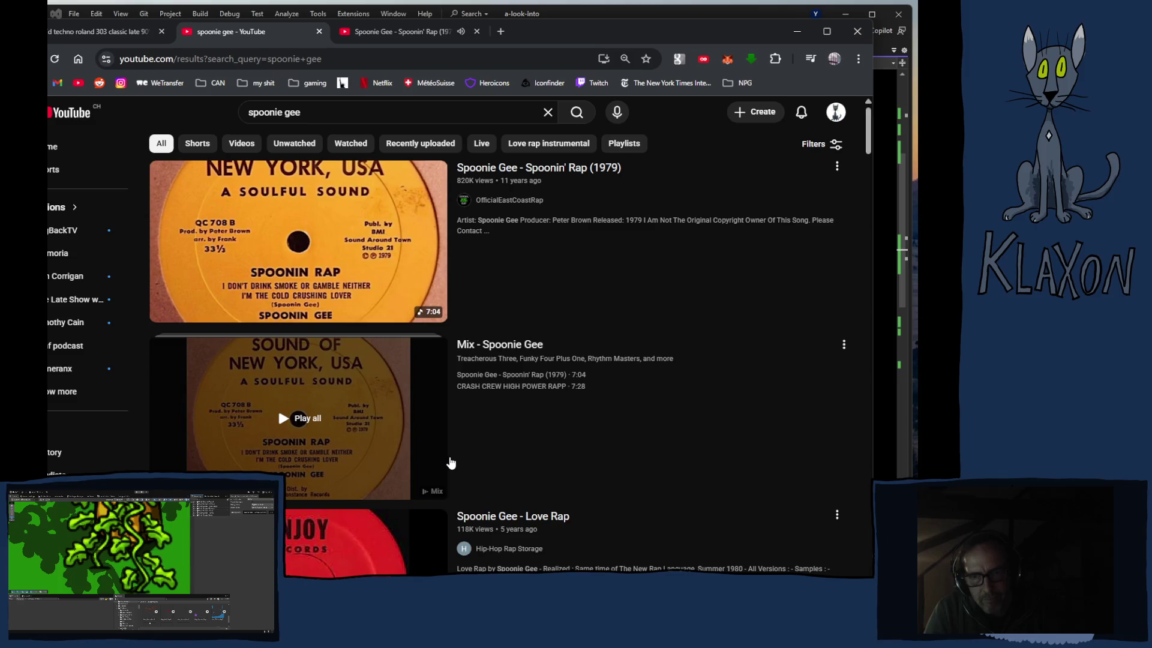
pyautogui.scroll(-1, 471, 481)
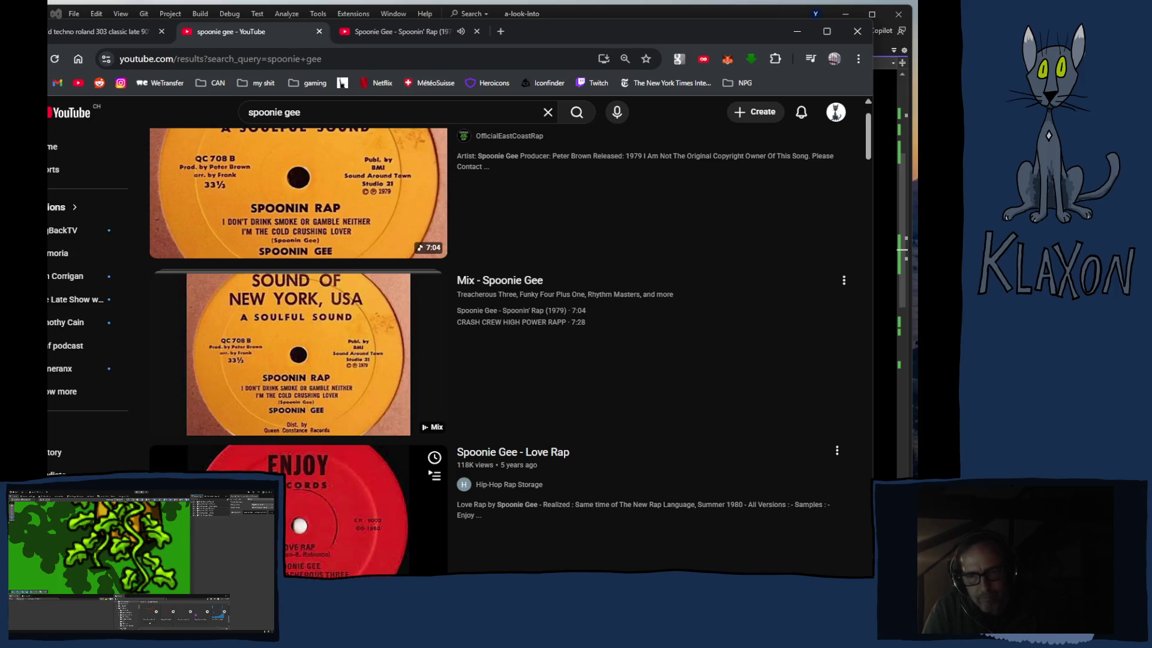
# Step: Skip the Spoonin' Rap video ahead to about 5:19 and pause it
pyautogui.click(372, 30)
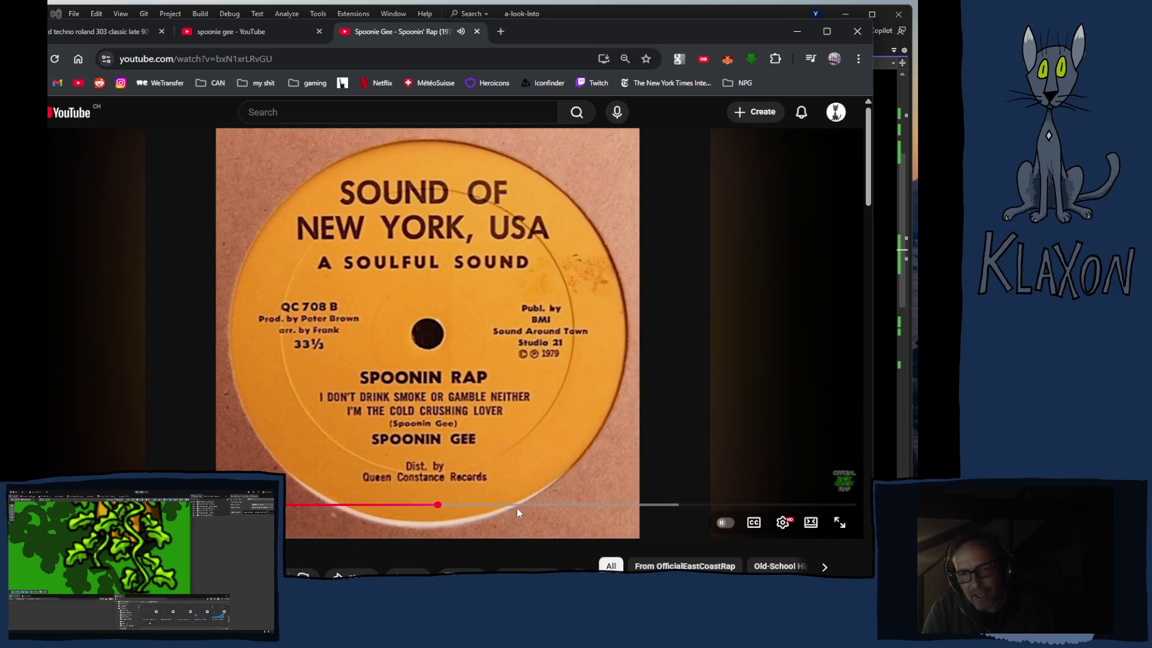
pyautogui.moveTo(516, 507); pyautogui.dragTo(650, 510)
pyautogui.press('space')
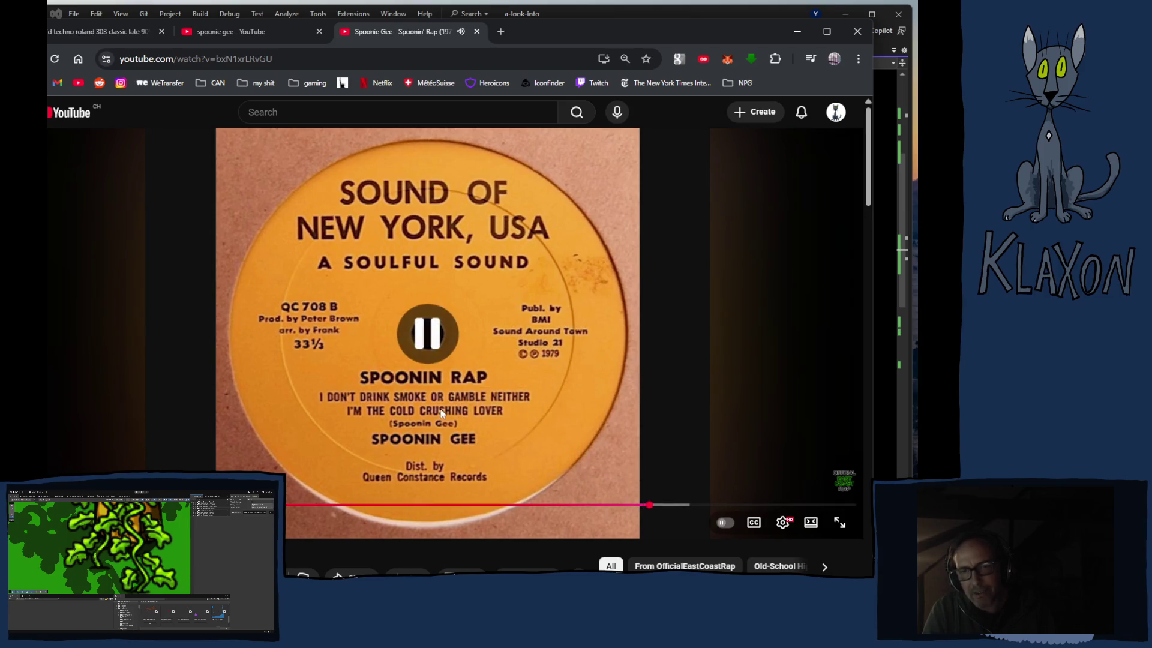
pyautogui.click(205, 29)
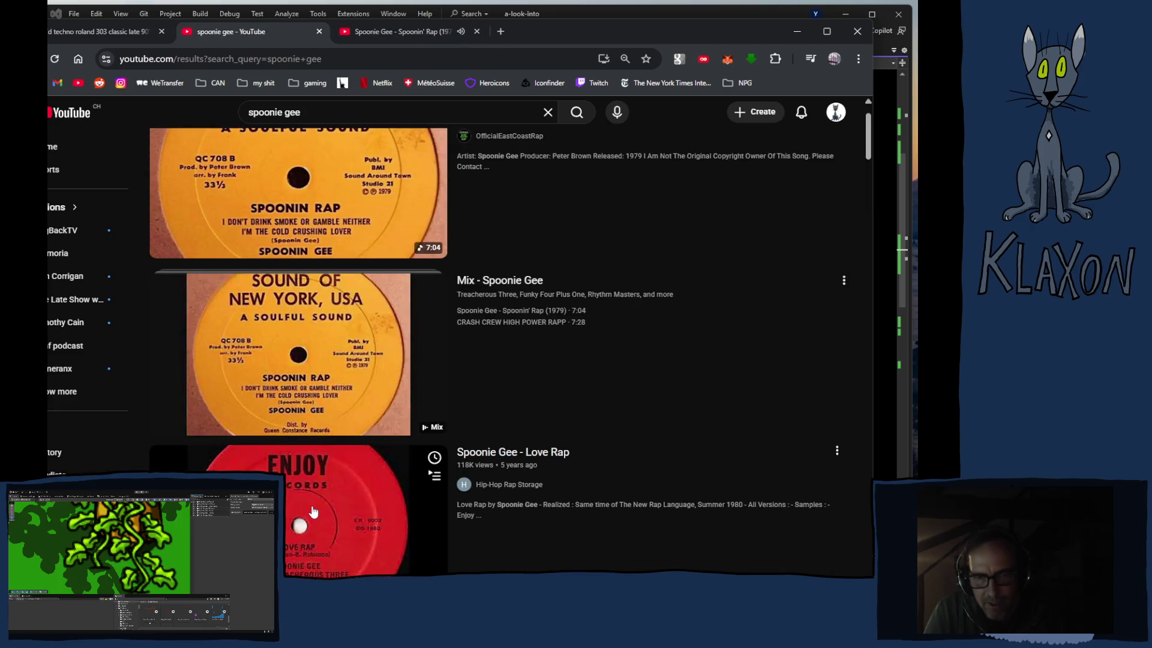
# Step: Play 'Spoonie Gee - Love Rap' and skip ahead past 2:22 of 5:39
pyautogui.click(314, 515)
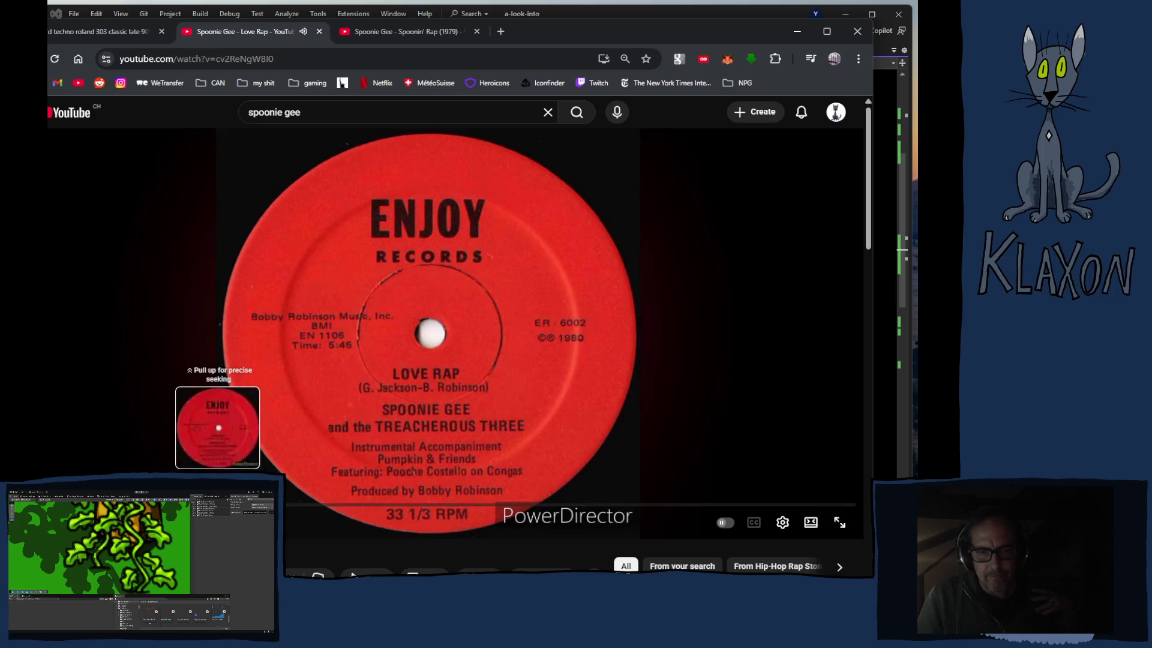
pyautogui.moveTo(286, 507); pyautogui.dragTo(358, 506)
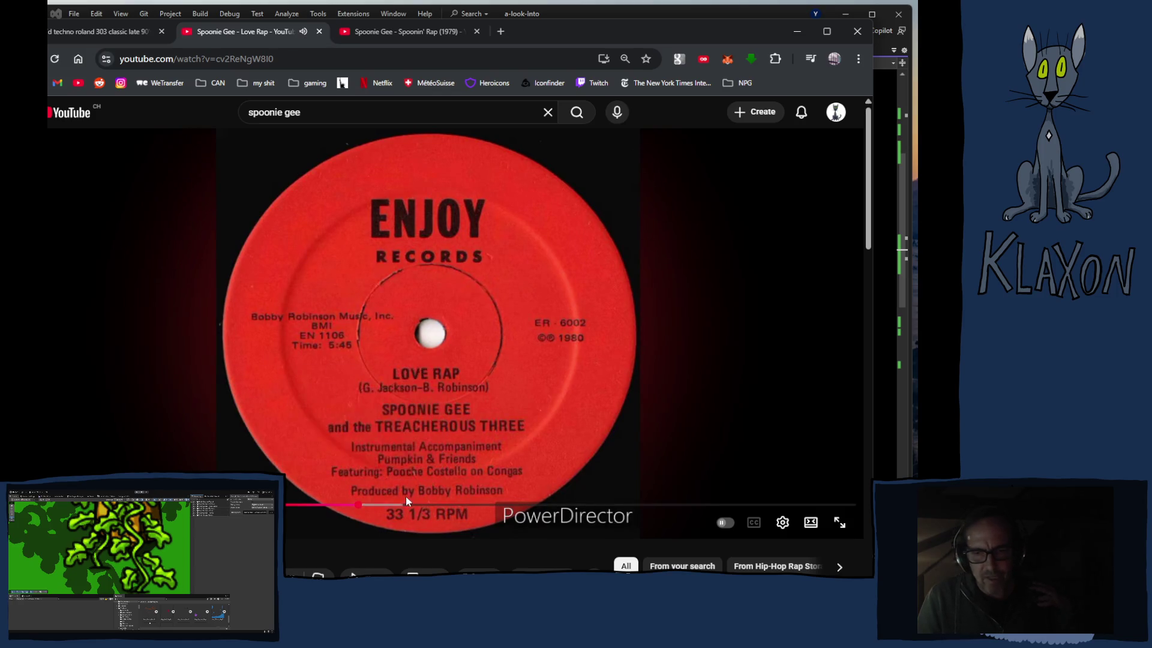
pyautogui.click(302, 358)
pyautogui.scroll(-5, 312, 390)
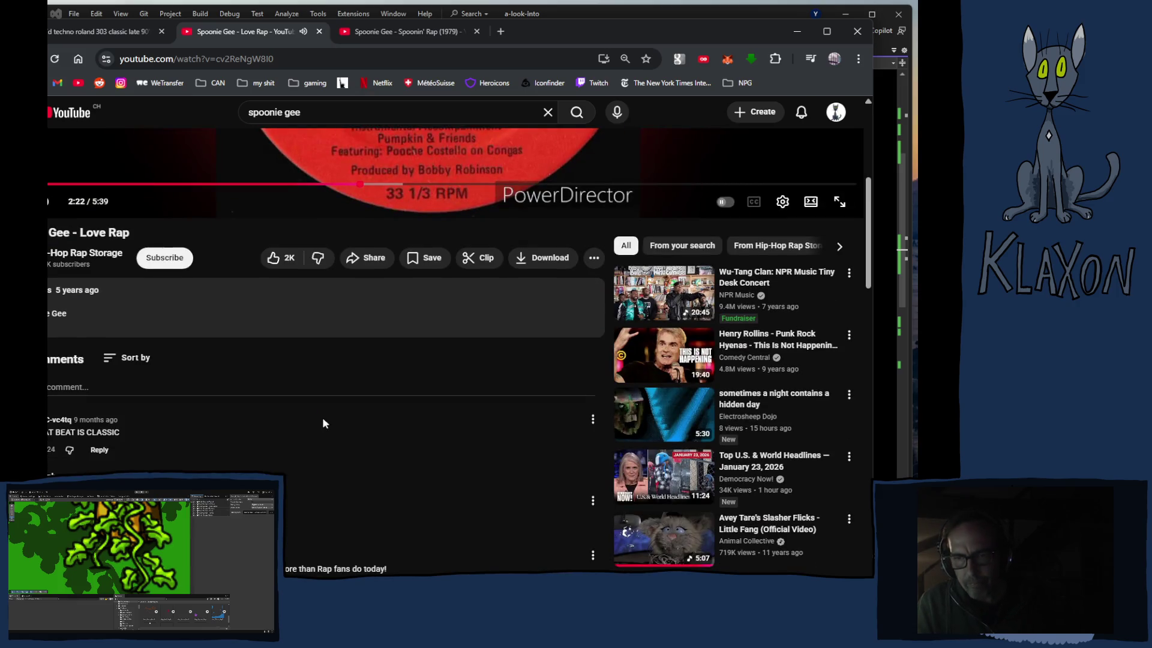
pyautogui.scroll(5, 406, 411)
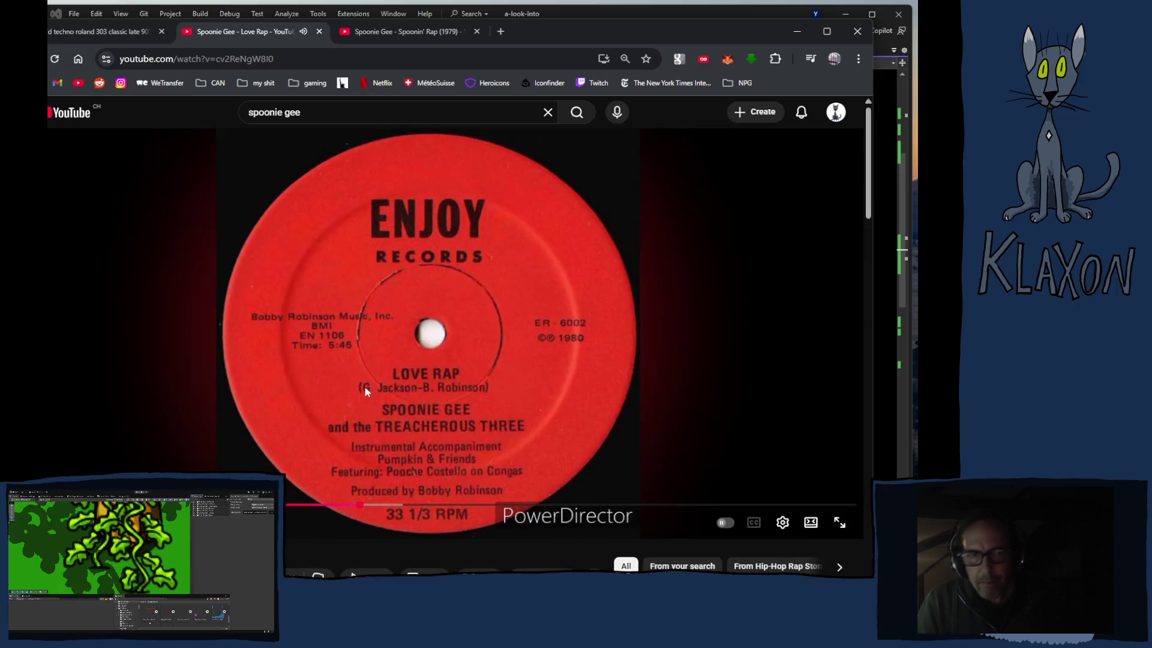
pyautogui.click(339, 114)
# Step: Search 'spoonie gee with' and open Grandmaster Flash's Superrappin' in a background tab
pyautogui.write('w')
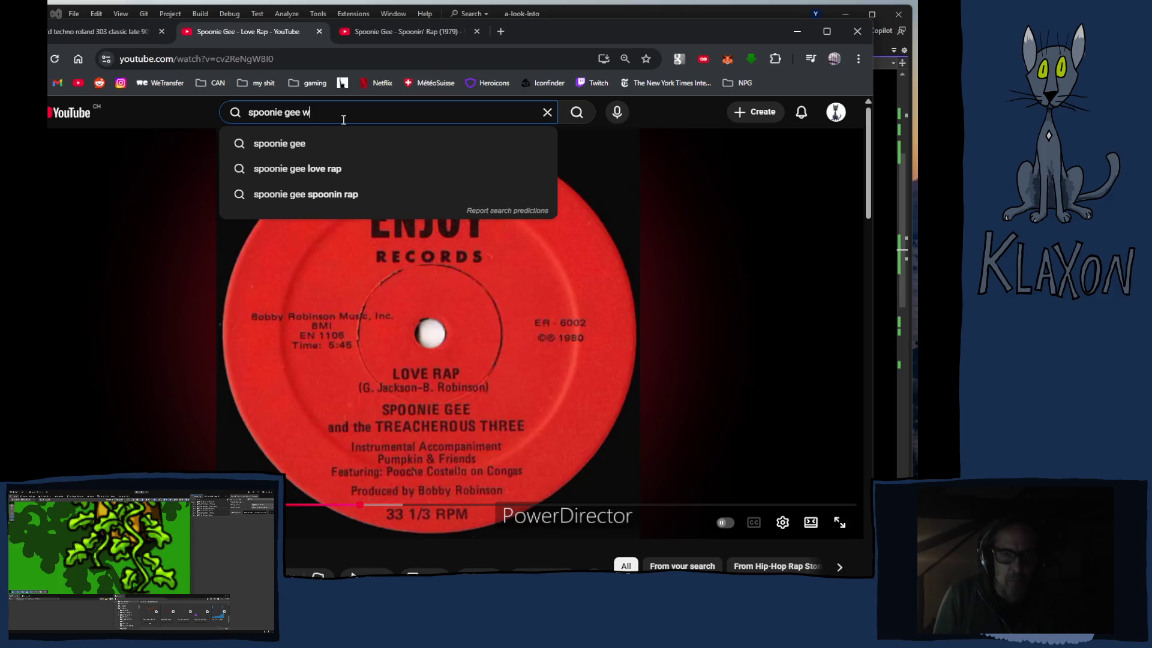
pyautogui.write('ith')
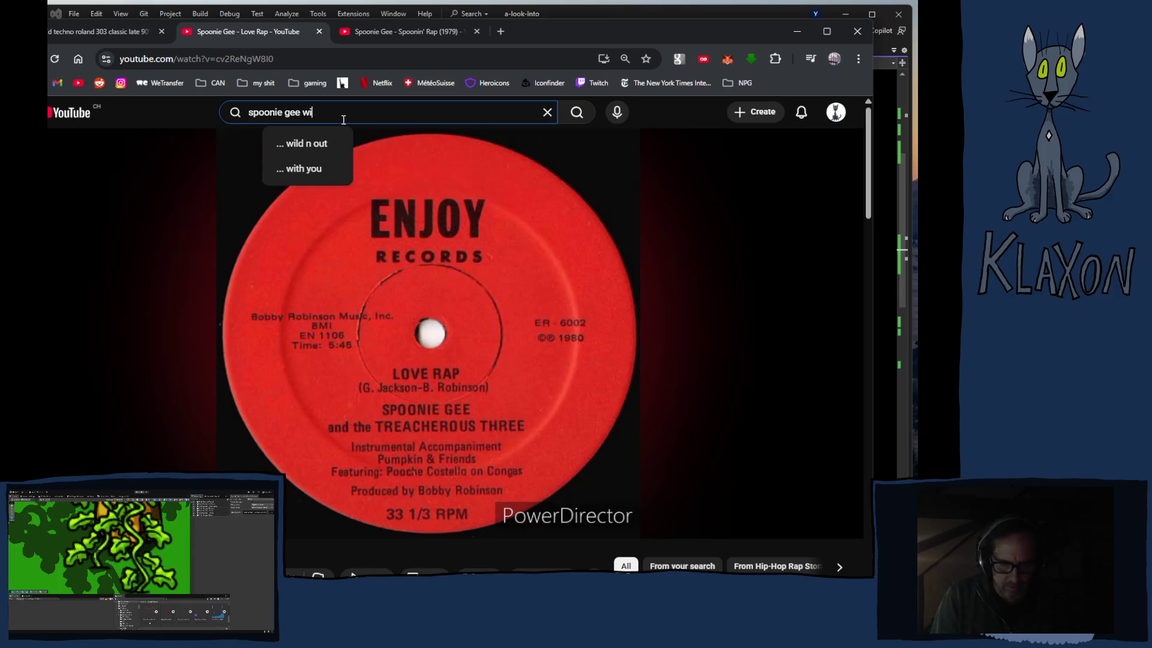
pyautogui.press('Return')
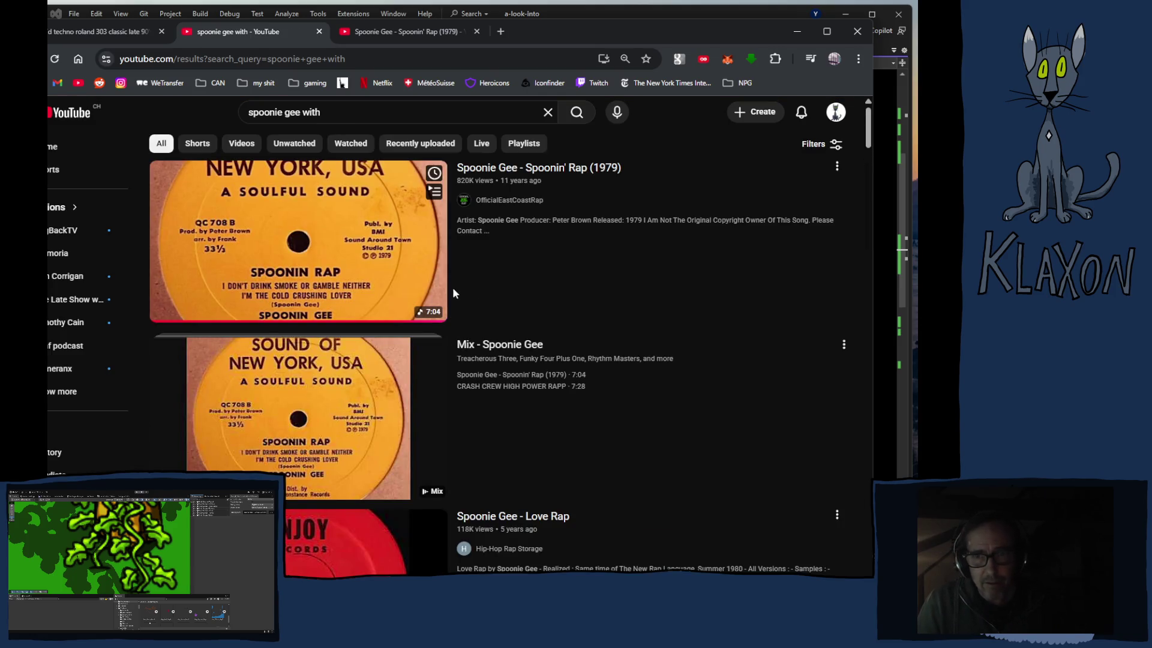
pyautogui.scroll(-4, 524, 336)
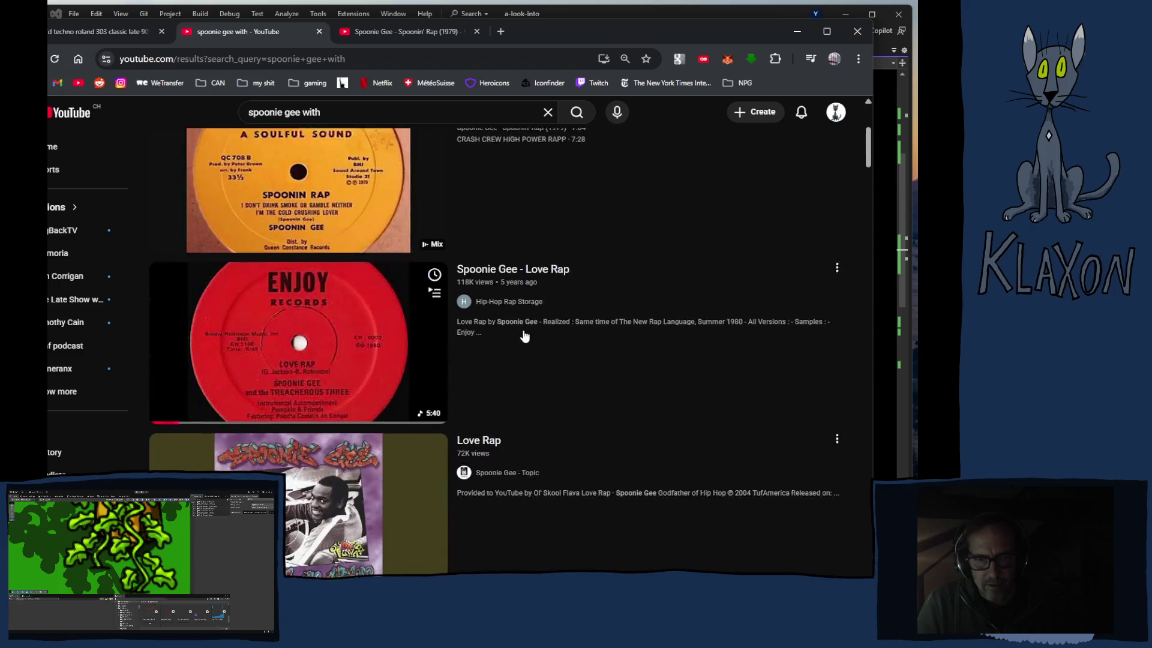
pyautogui.scroll(-4, 525, 336)
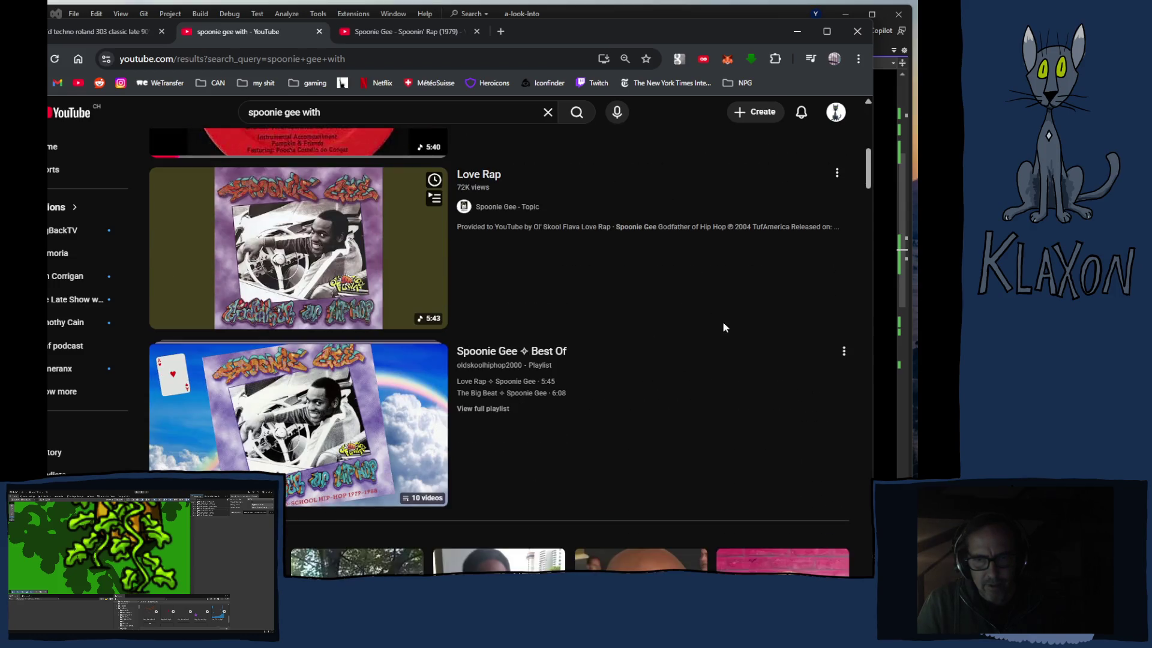
pyautogui.scroll(-9, 713, 327)
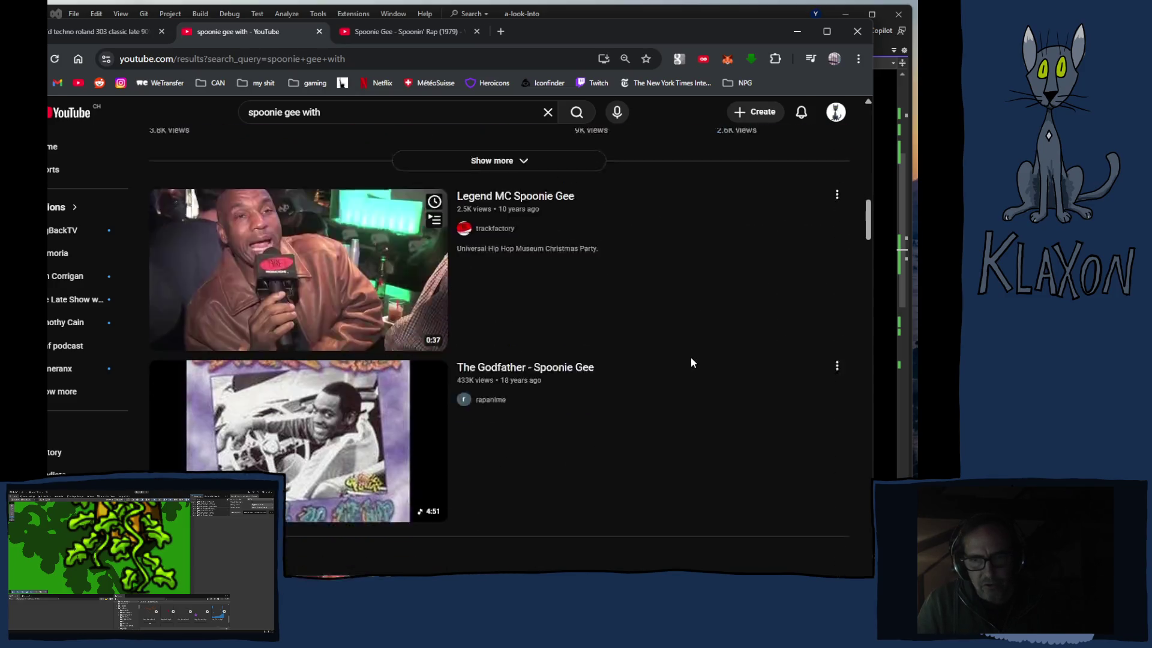
pyautogui.scroll(-4, 690, 357)
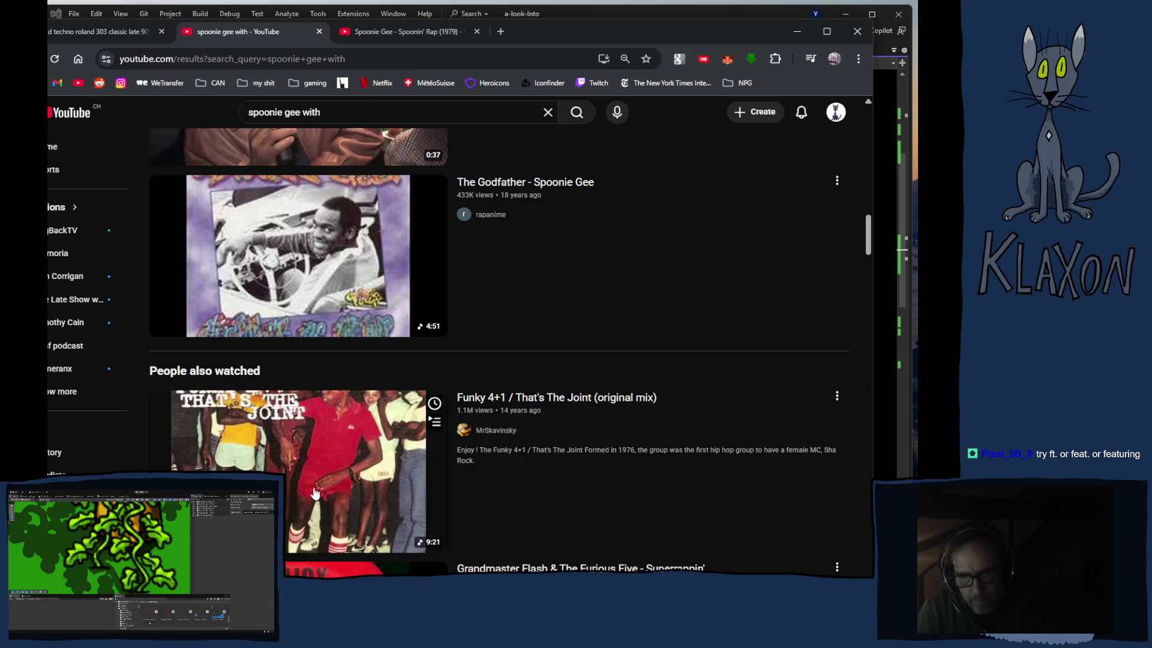
pyautogui.scroll(-1, 315, 493)
pyautogui.scroll(-1, 314, 494)
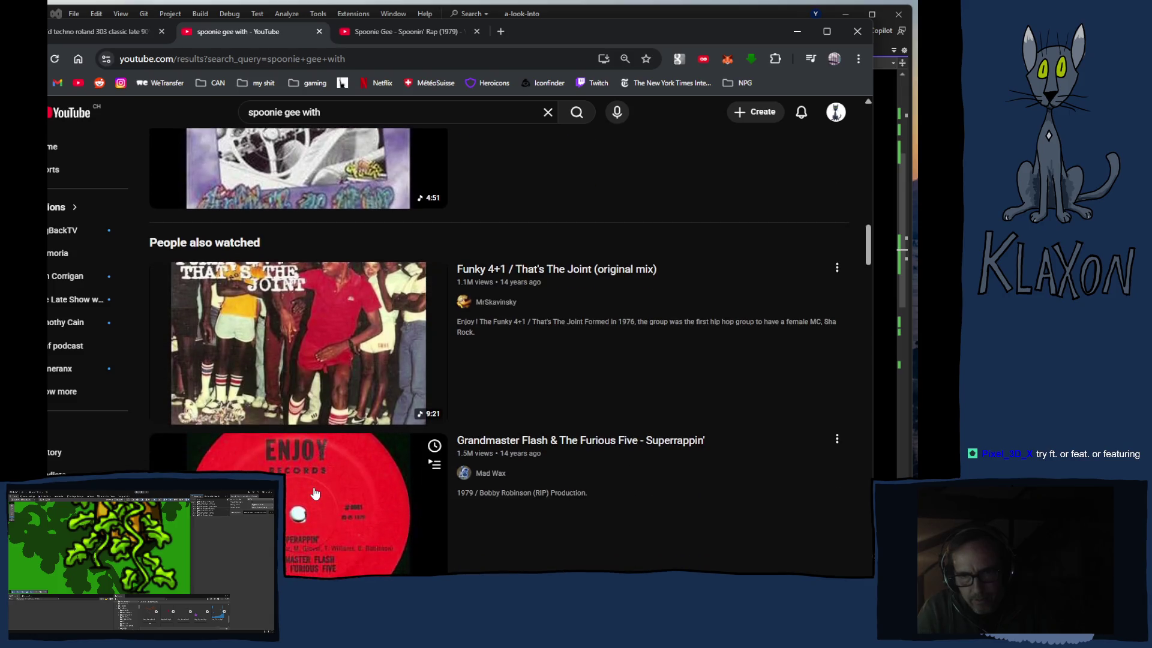
pyautogui.scroll(-1, 314, 493)
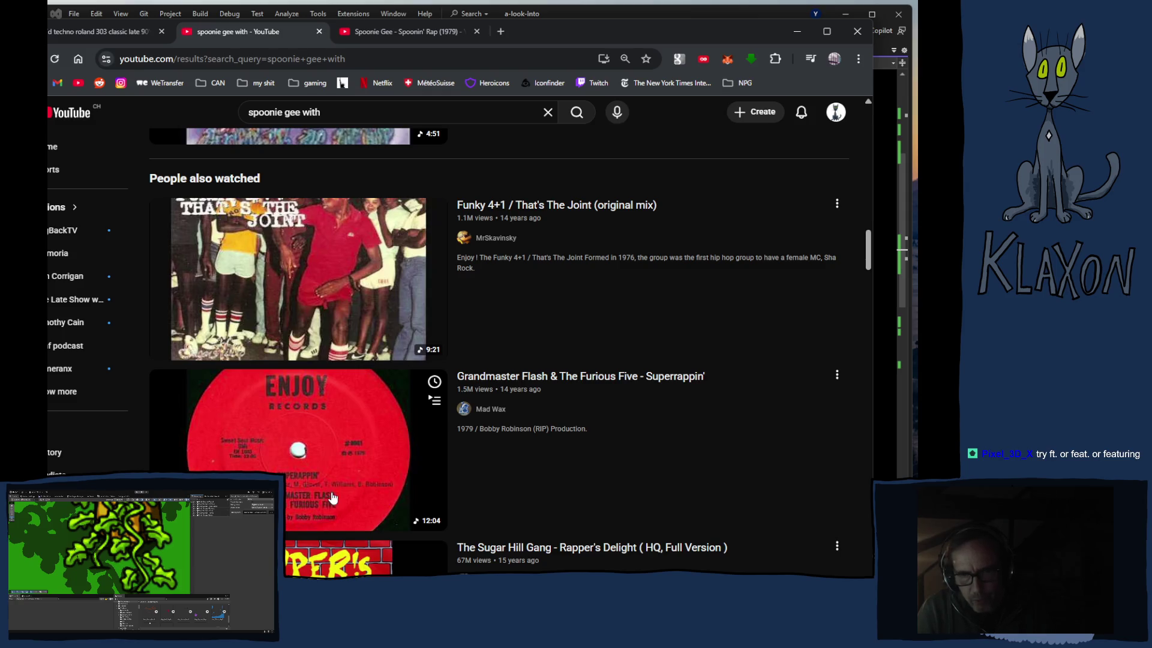
pyautogui.middleClick(298, 459)
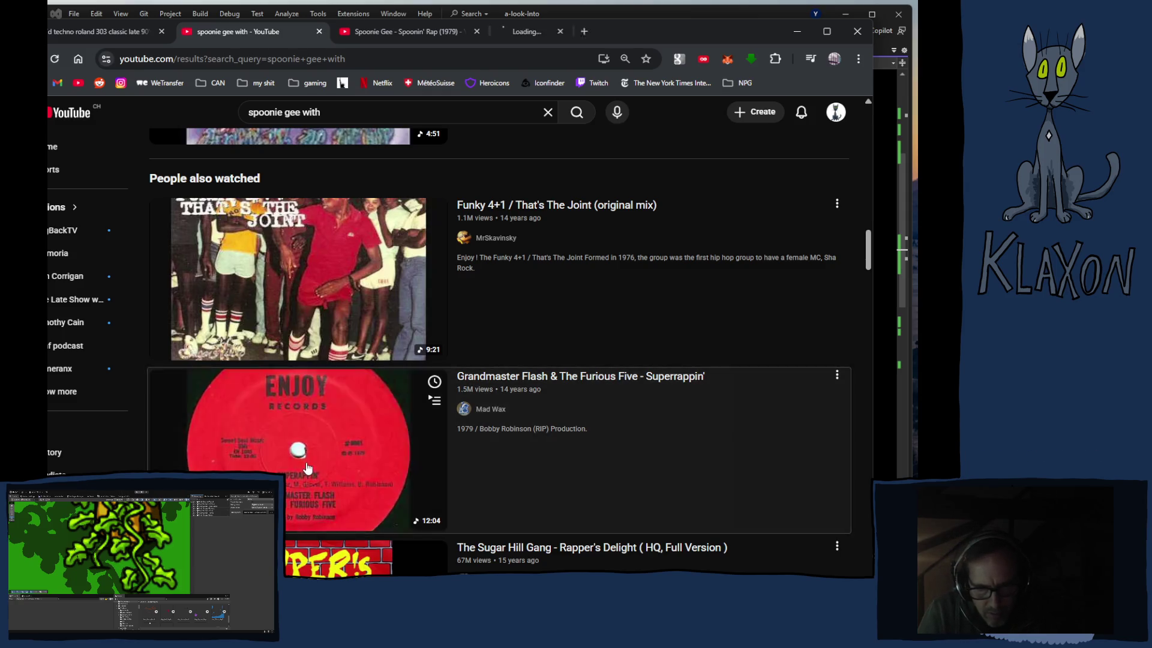
# Step: Sample Superrappin' at about 9:07 and 10:29, then close its tab and return to results
pyautogui.click(561, 32)
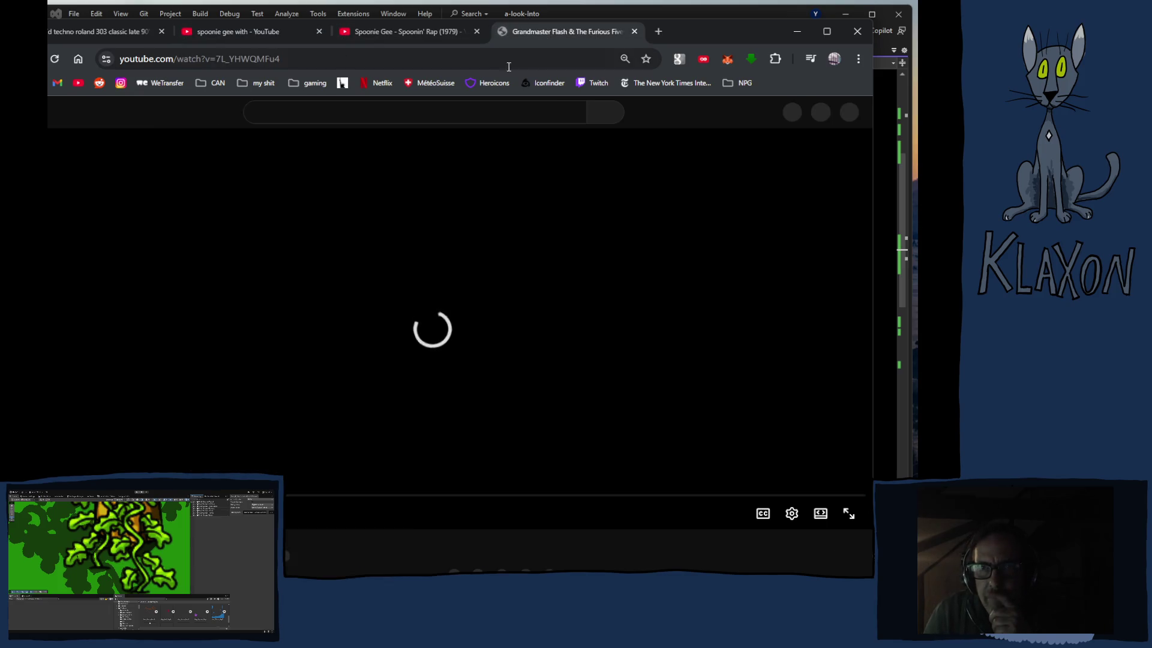
pyautogui.moveTo(95, 507); pyautogui.dragTo(327, 507)
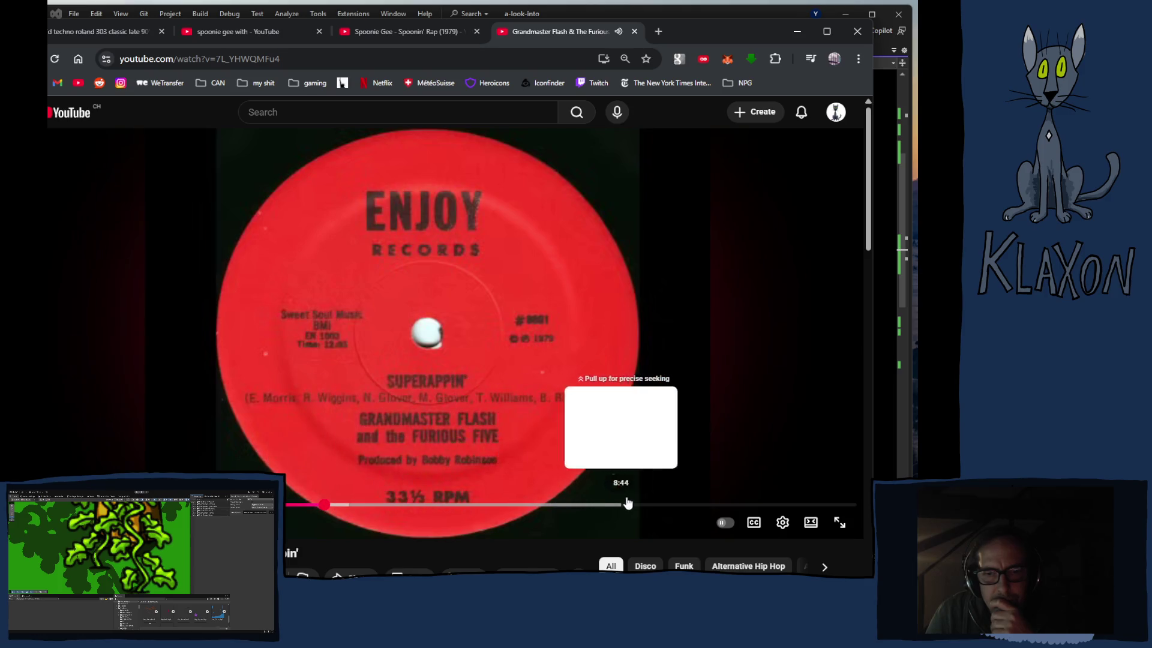
pyautogui.click(649, 507)
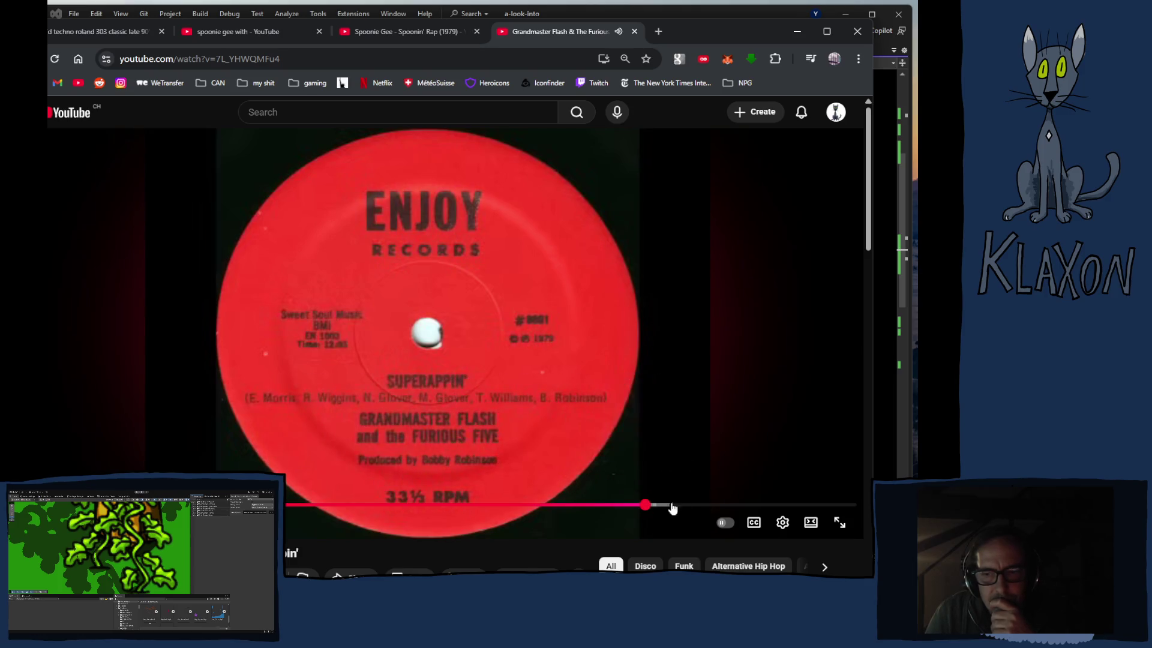
pyautogui.click(746, 506)
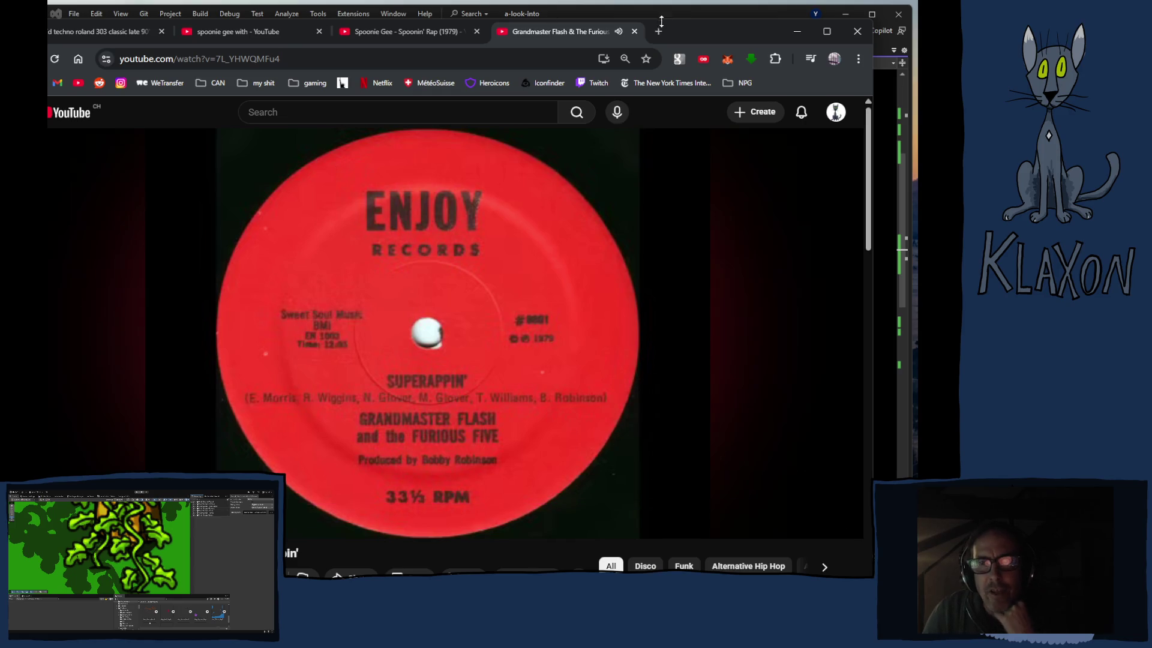
pyautogui.click(634, 31)
pyautogui.click(272, 38)
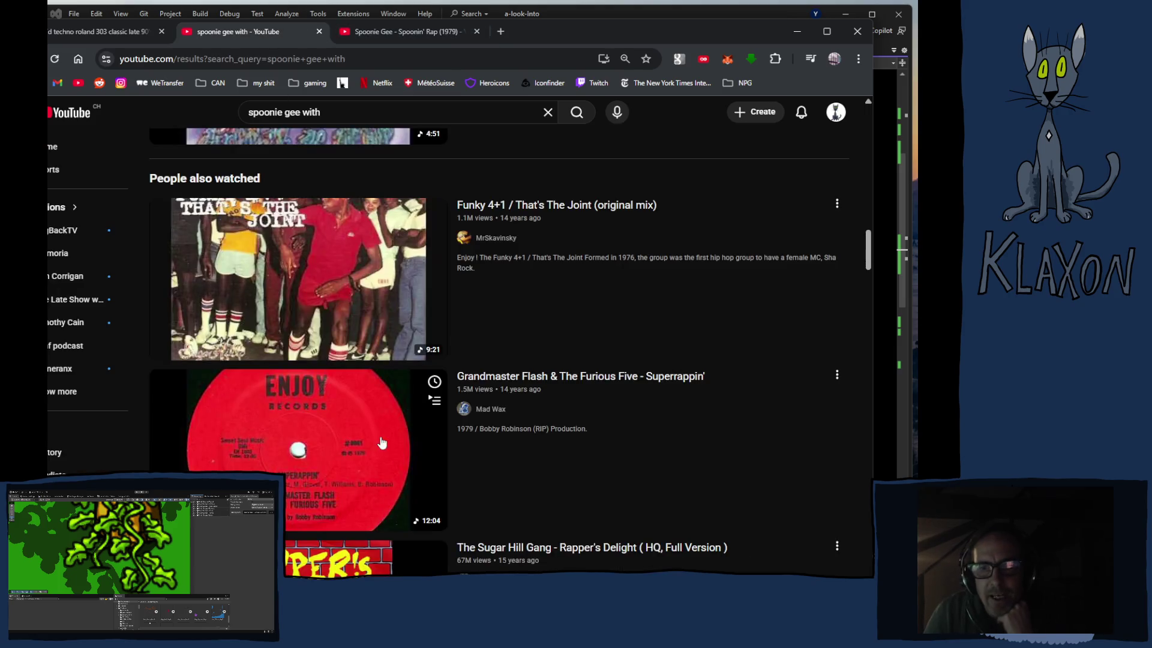
# Step: Open The Sugar Hill Gang's 'Rapper's Delight (HQ, Full Version)' from the results
pyautogui.scroll(-5, 412, 422)
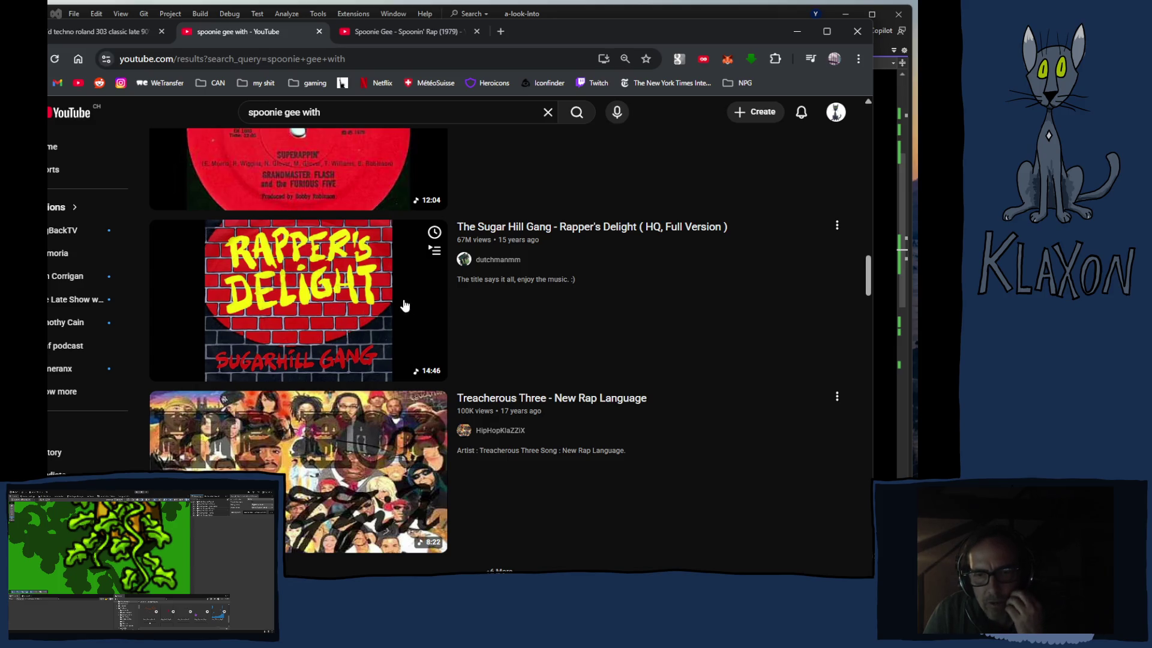
pyautogui.click(346, 303)
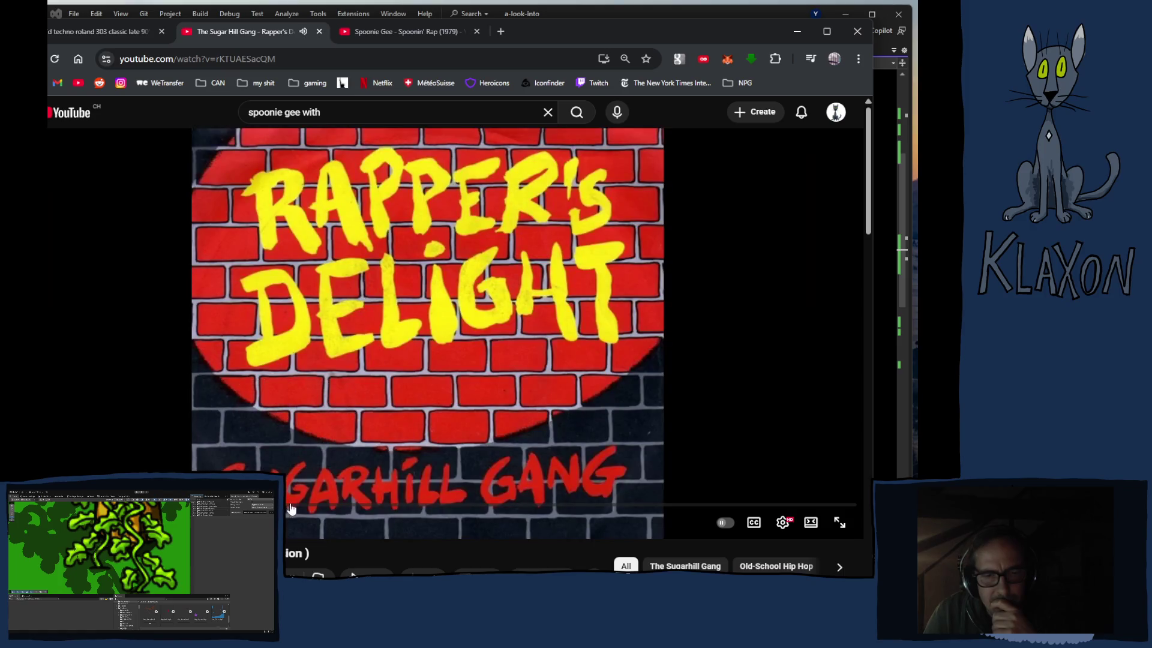
# Step: Skip partway into Rapper's Delight and glance at the comments below the player
pyautogui.moveTo(476, 506); pyautogui.dragTo(512, 509)
pyautogui.scroll(-4, 511, 509)
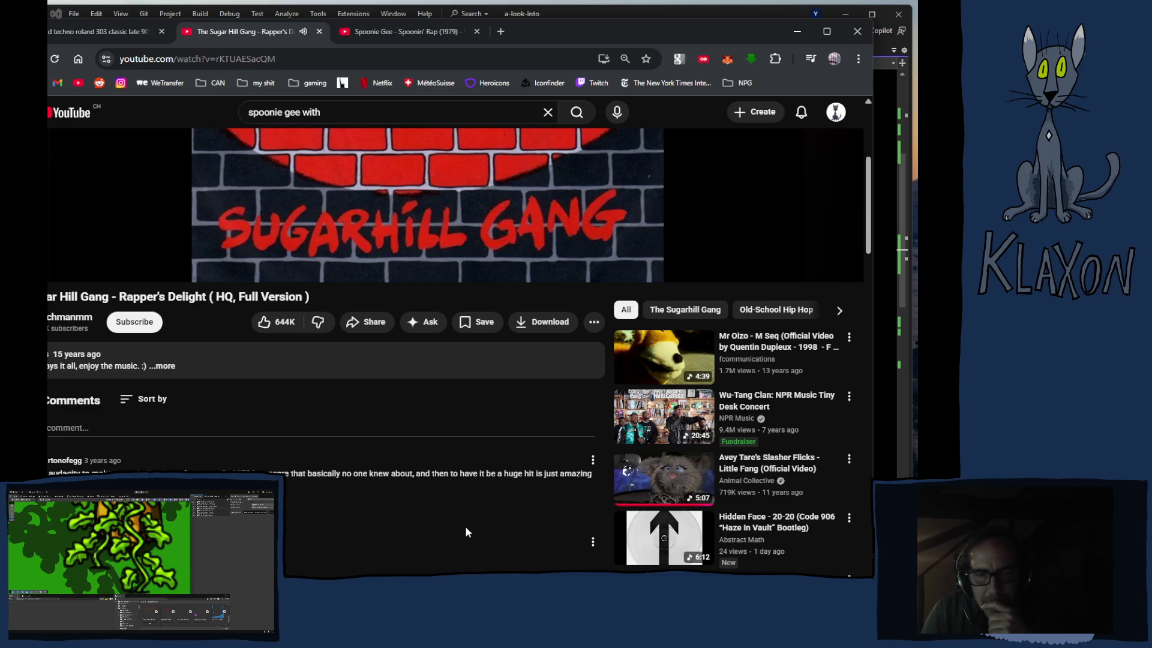
pyautogui.scroll(4, 466, 525)
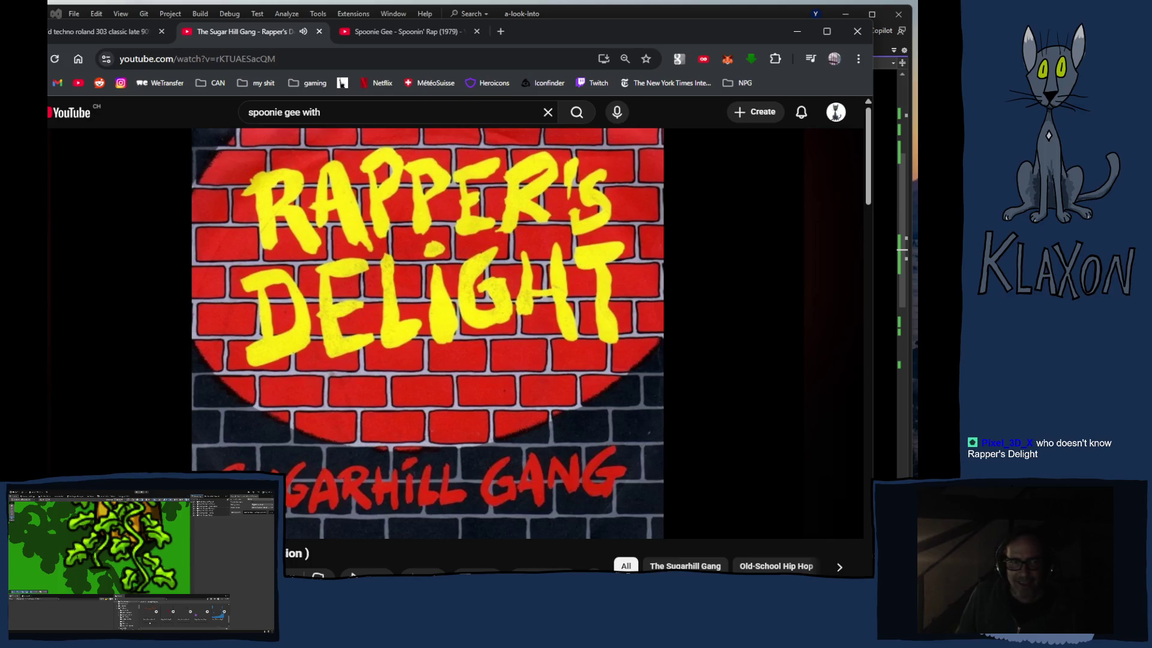
# Step: Read through the Rapper's Delight comments, then scroll back up to the player
pyautogui.moveTo(463, 526)
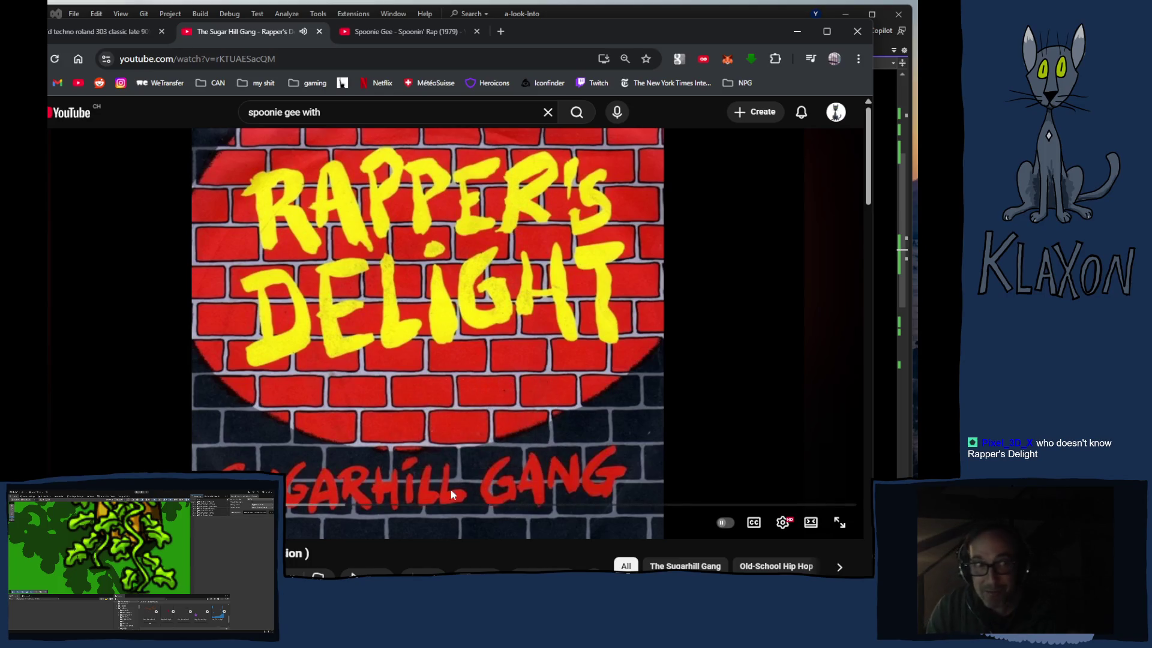
pyautogui.scroll(-10, 415, 427)
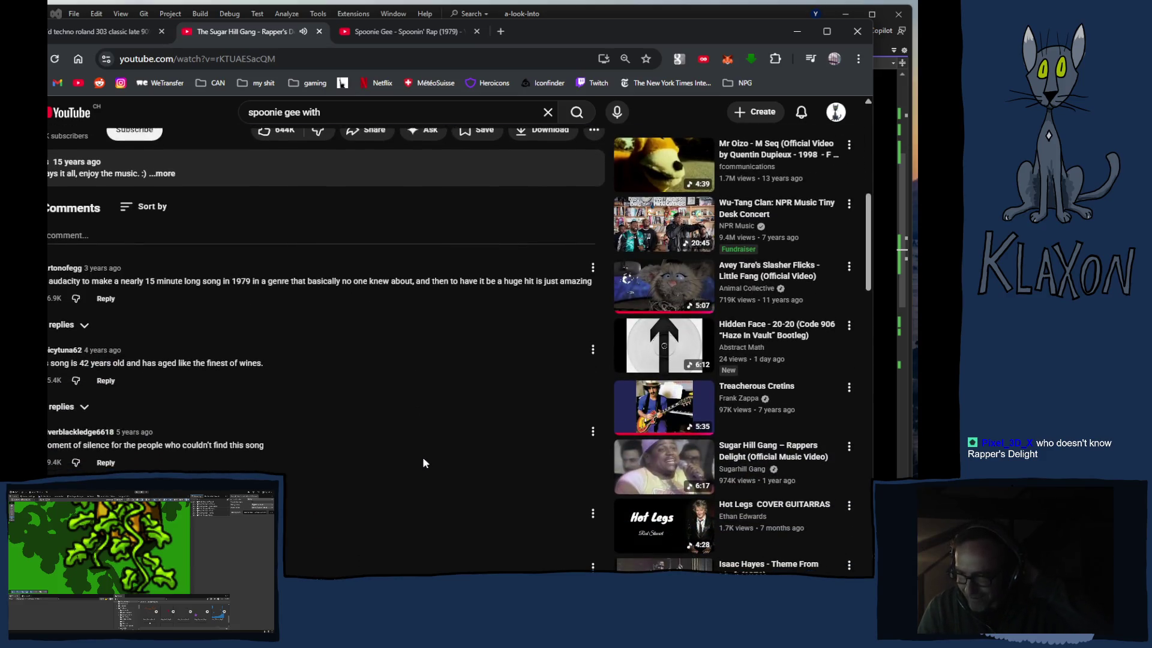
pyautogui.scroll(-4, 423, 458)
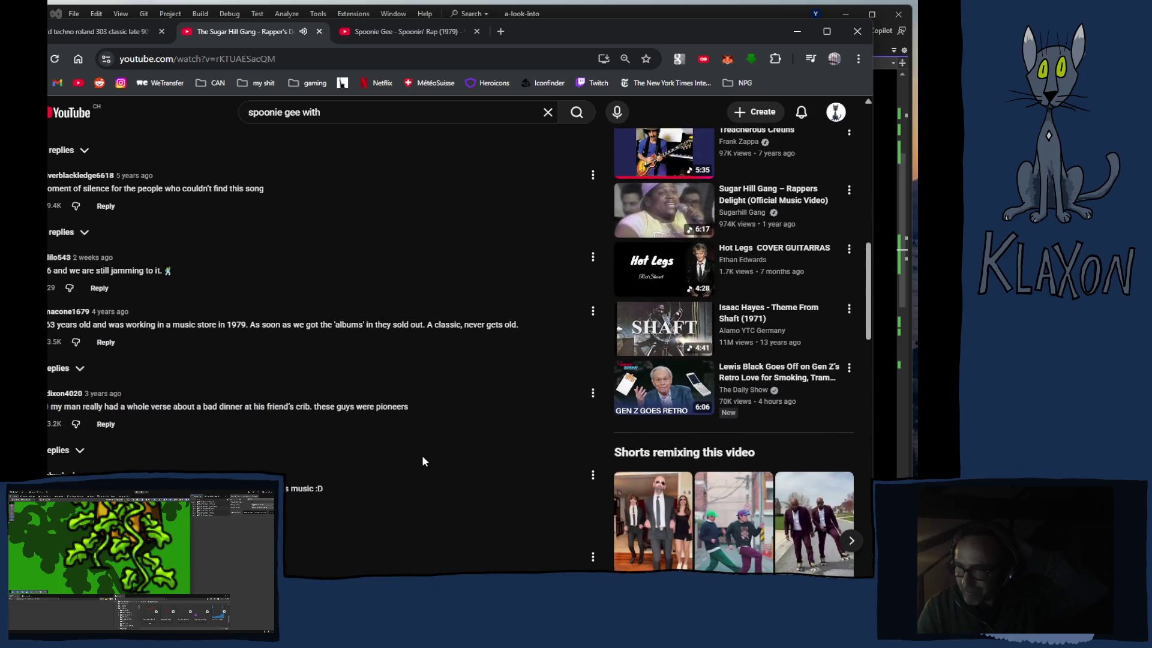
pyautogui.scroll(-3, 422, 461)
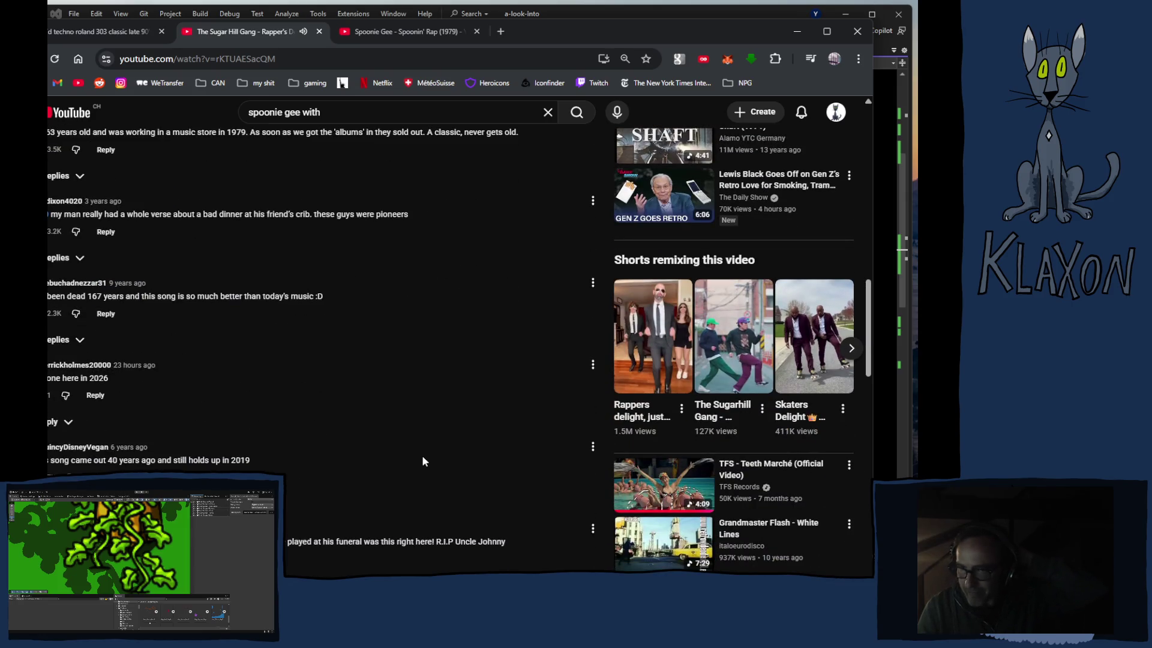
pyautogui.scroll(-2, 423, 461)
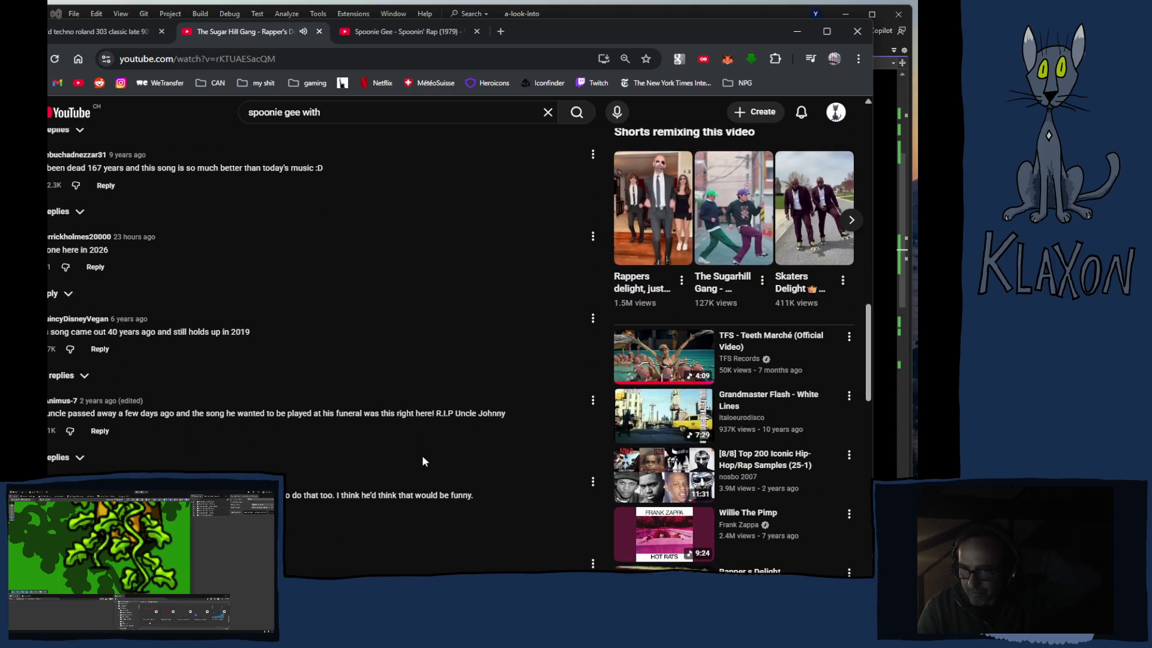
pyautogui.scroll(15, 316, 354)
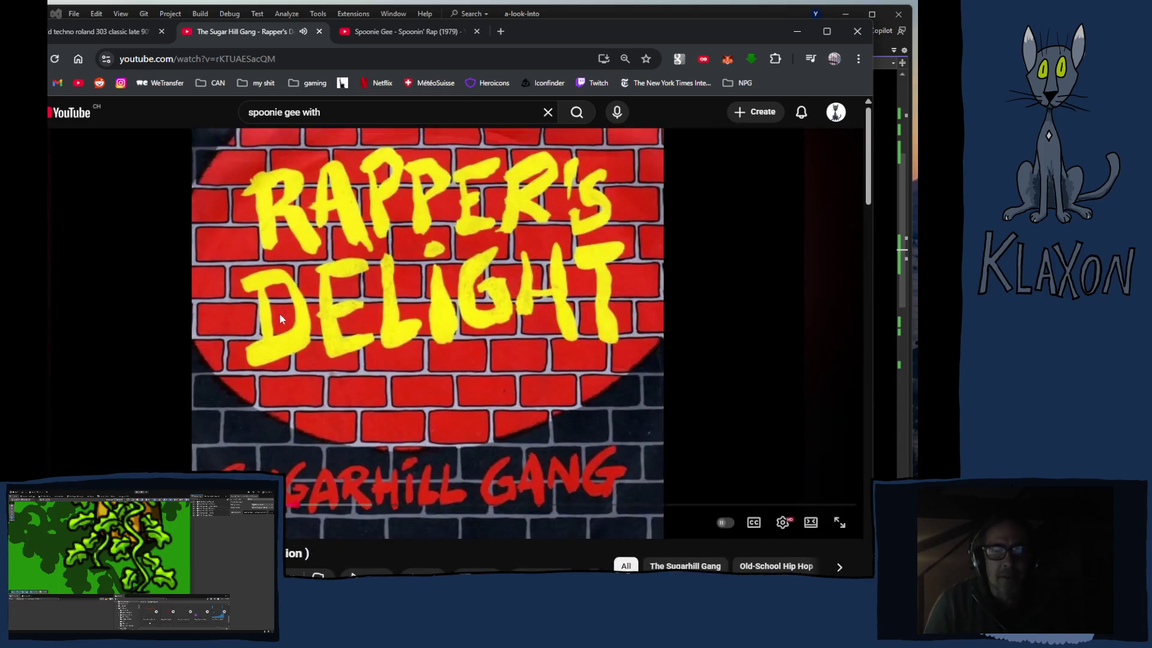
pyautogui.click(283, 119)
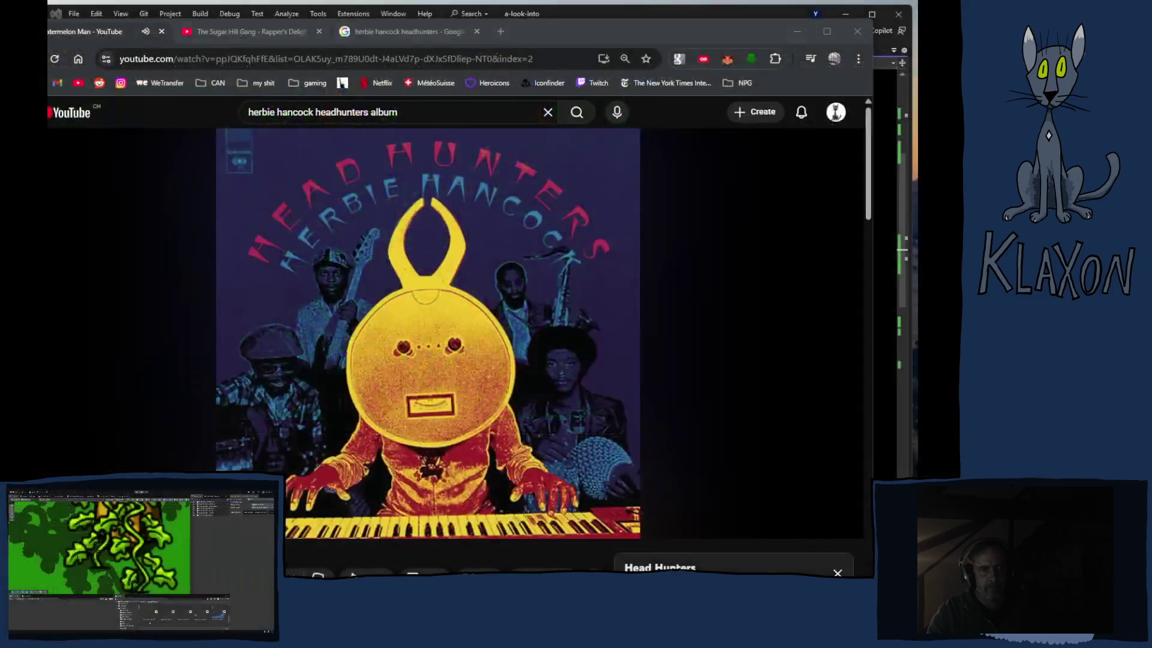
# Step: Expand the Watermelon Man video description to read the Head Hunters album credits
pyautogui.click(616, 28)
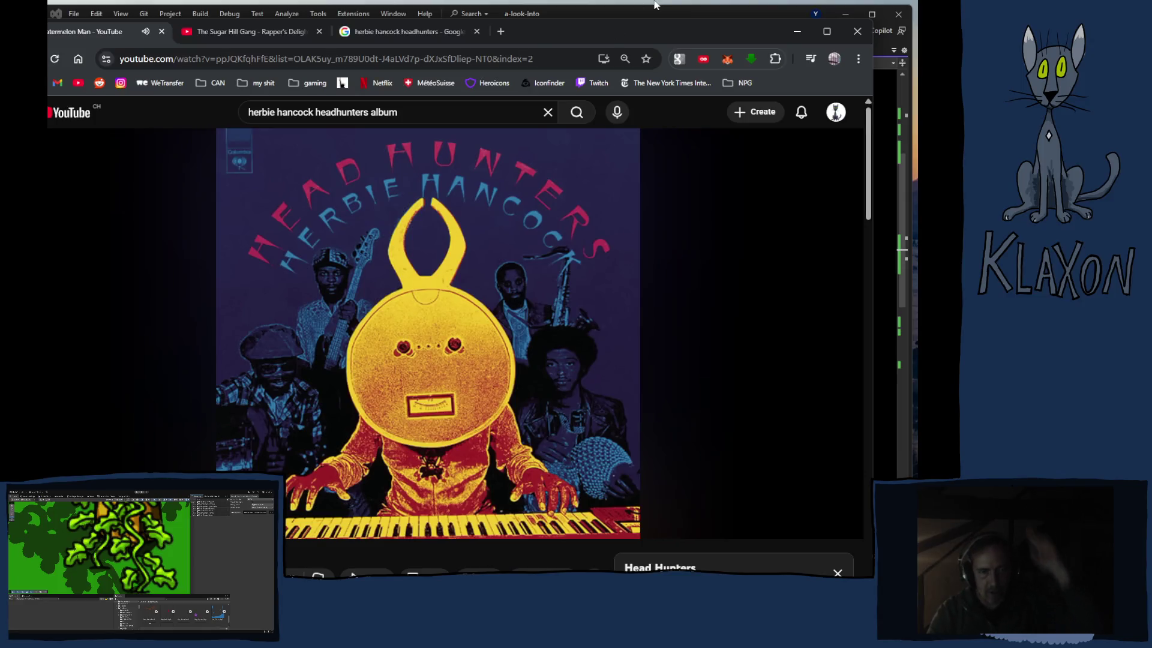
pyautogui.moveTo(250, 424)
pyautogui.scroll(-6, 249, 424)
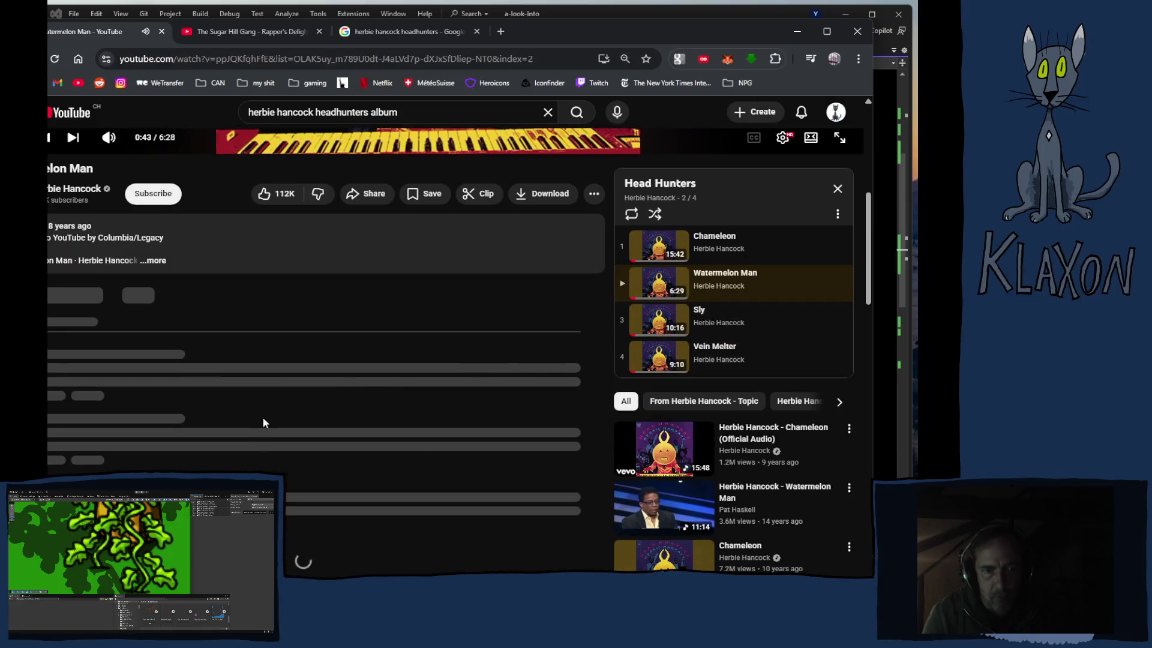
pyautogui.click(169, 269)
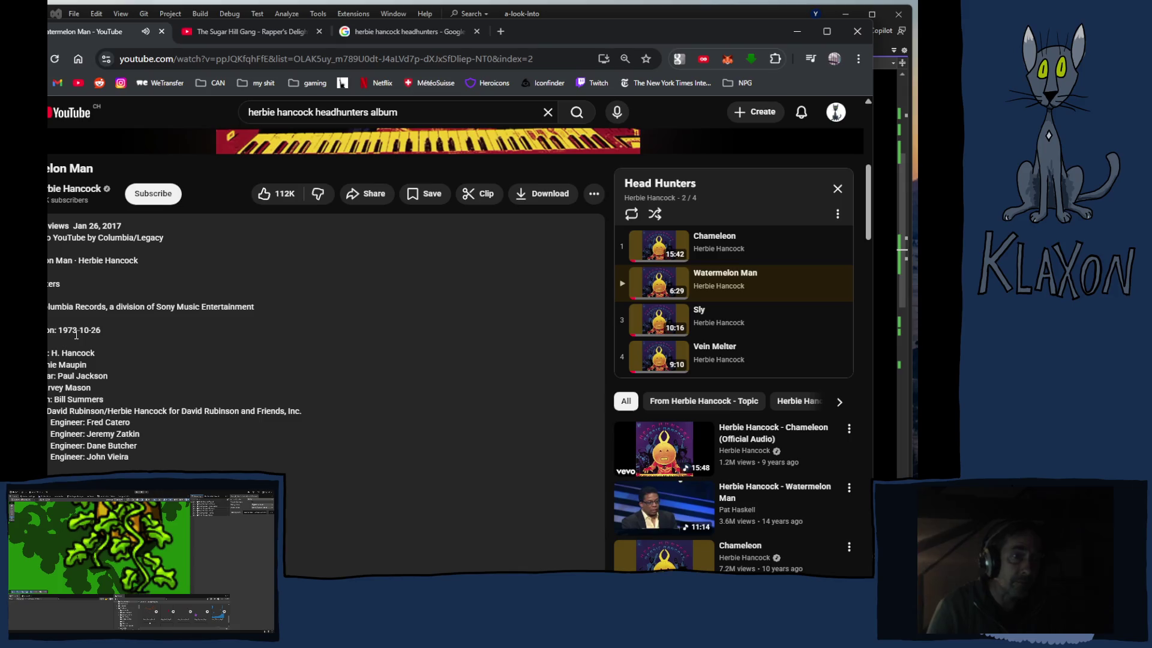
pyautogui.scroll(6, 136, 328)
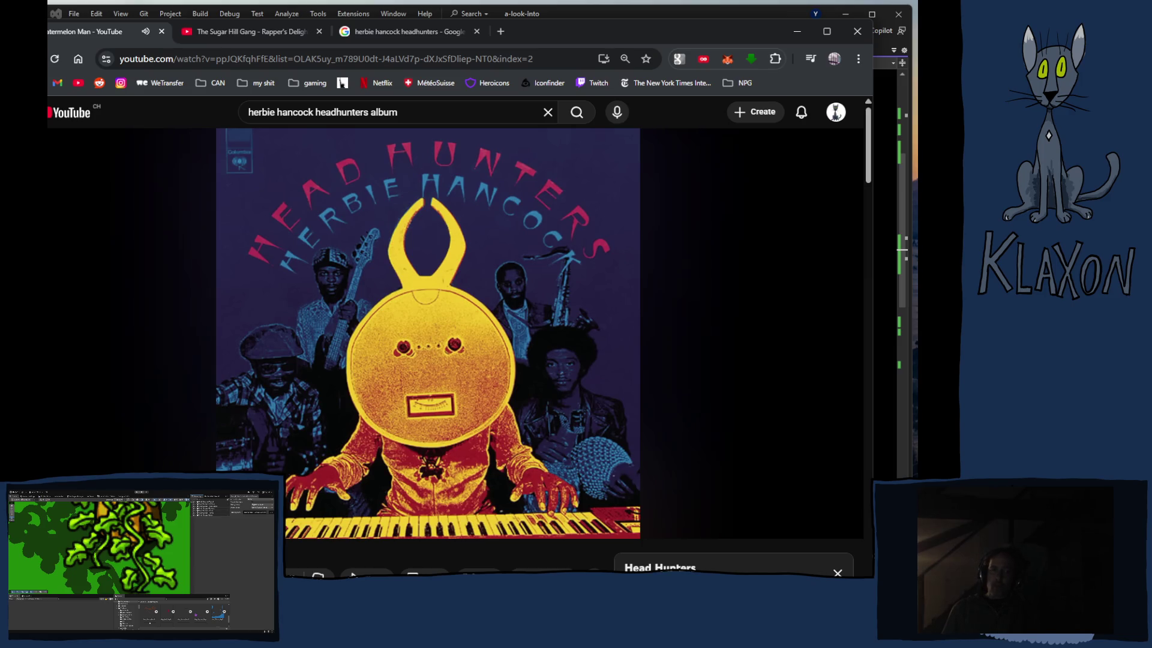
# Step: Skip Watermelon Man to about 3:45, then pick Chameleon in the Head Hunters playlist
pyautogui.moveTo(178, 401)
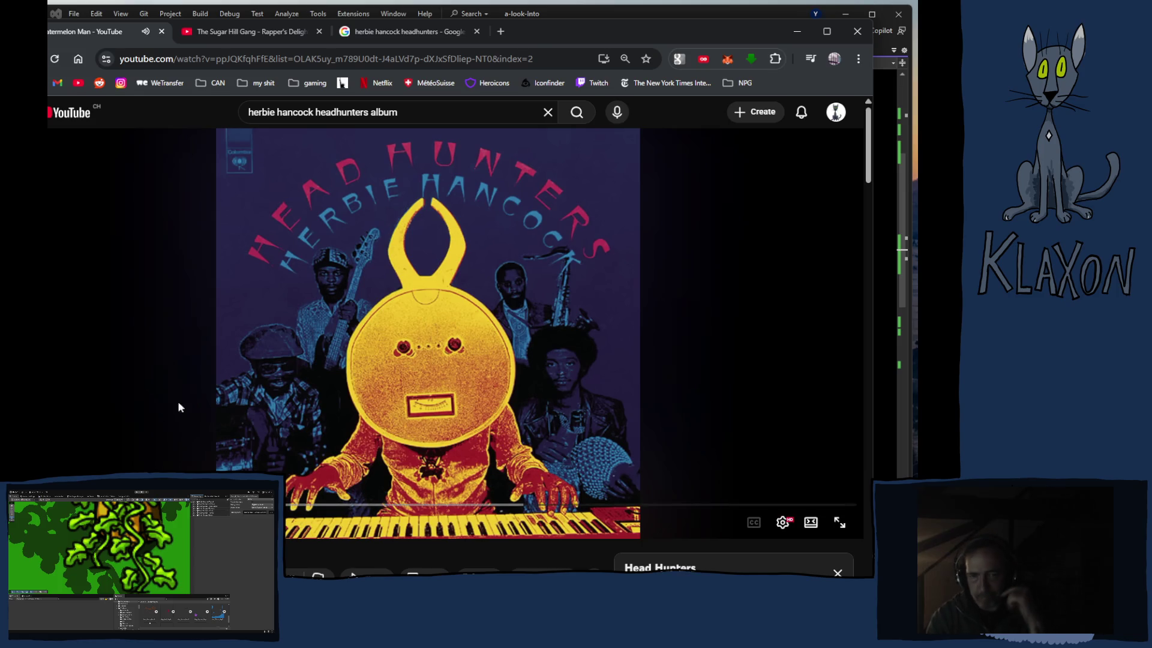
pyautogui.moveTo(356, 509)
pyautogui.mouseDown()
pyautogui.moveTo(512, 510)
pyautogui.moveTo(498, 510)
pyautogui.mouseUp()
pyautogui.scroll(-4, 537, 502)
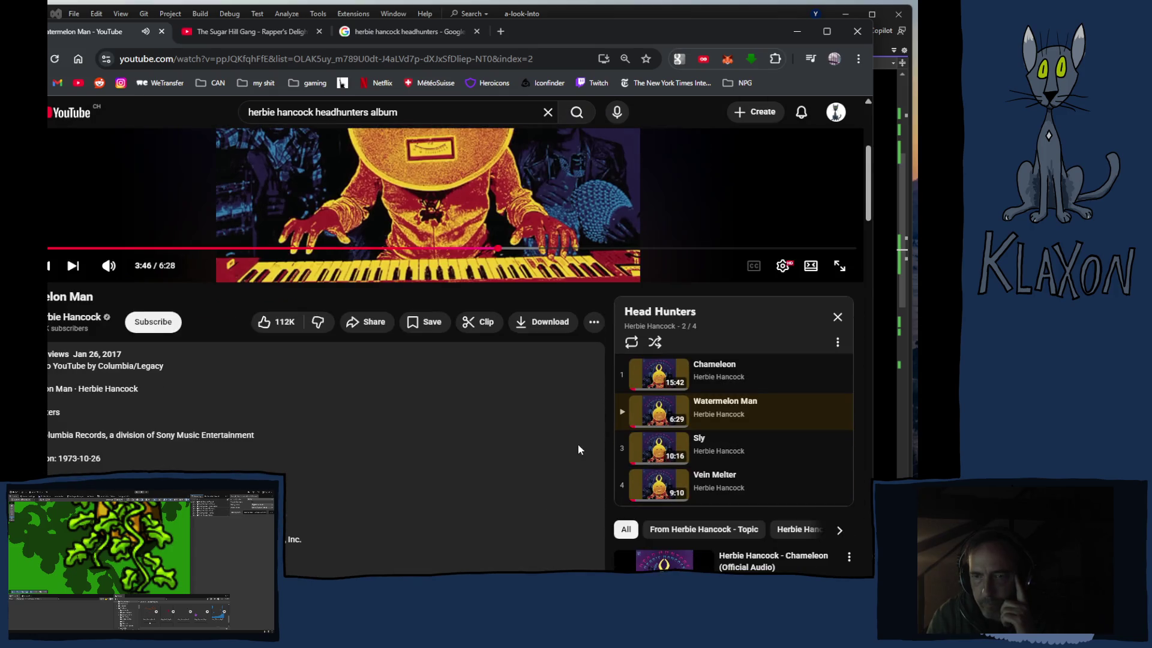
pyautogui.click(713, 367)
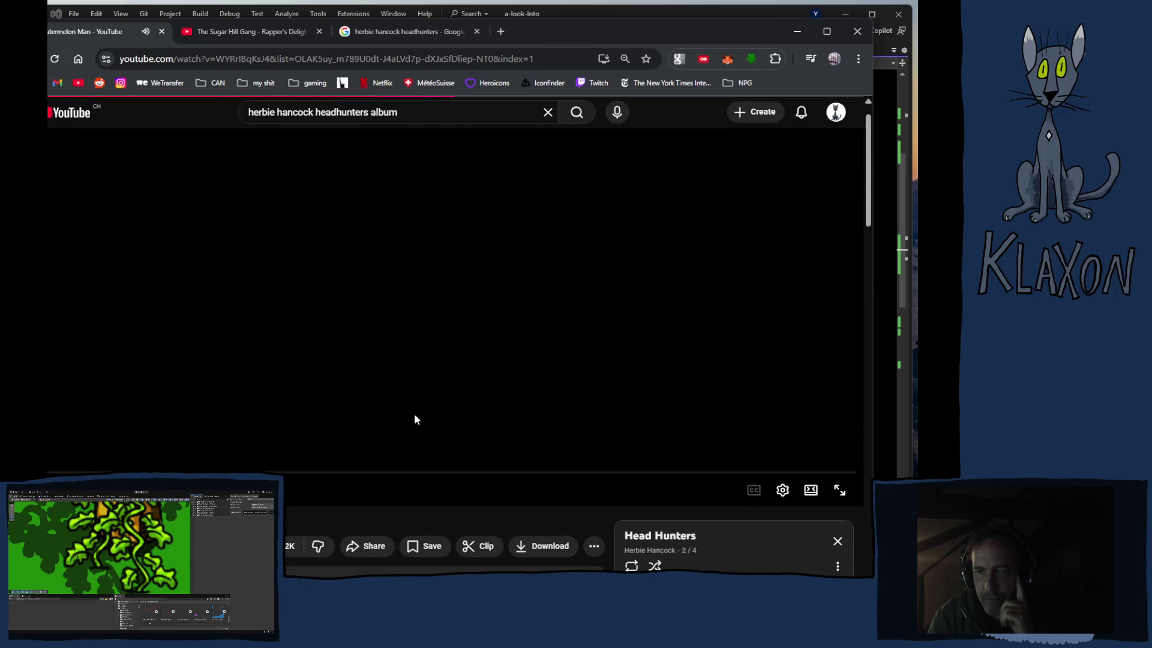
# Step: Start Chameleon from the Head Hunters playlist and browse its comments while it plays
pyautogui.moveTo(84, 496); pyautogui.dragTo(90, 497)
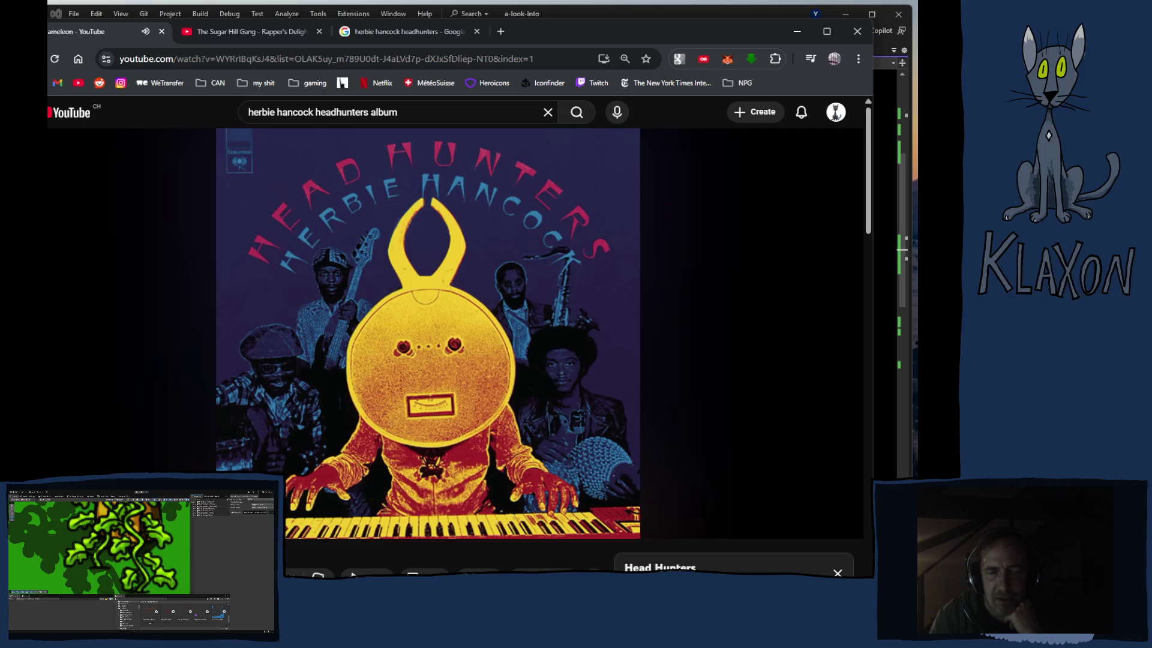
pyautogui.scroll(-3, 456, 348)
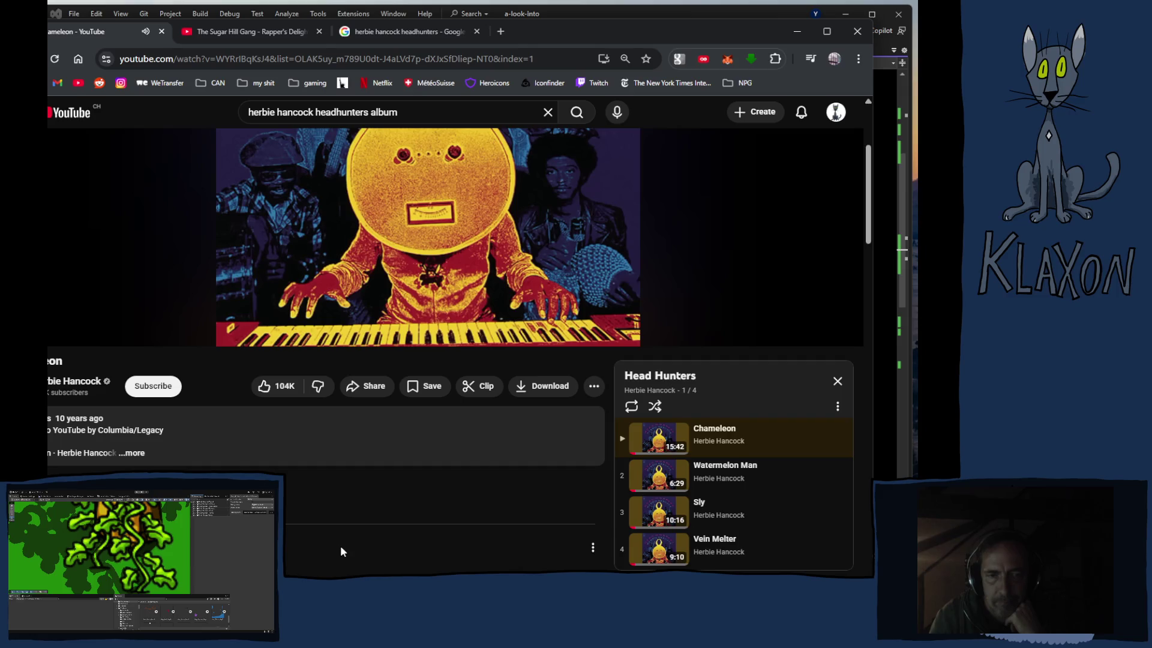
pyautogui.scroll(-1, 340, 546)
pyautogui.scroll(-3, 306, 537)
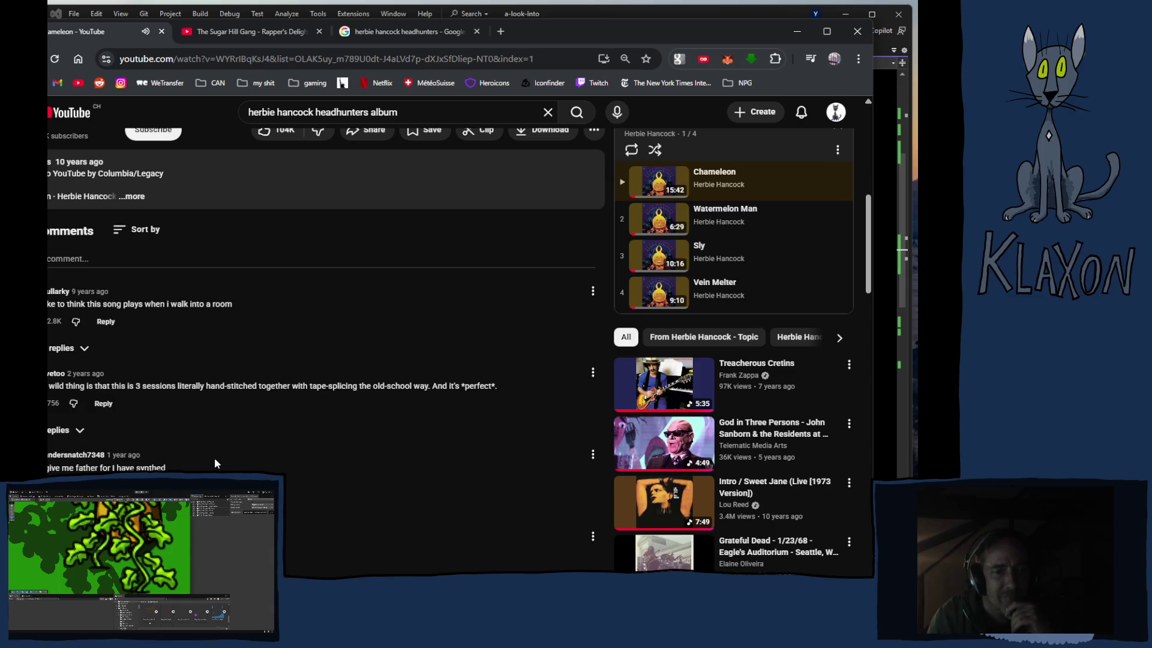
pyautogui.scroll(10, 222, 450)
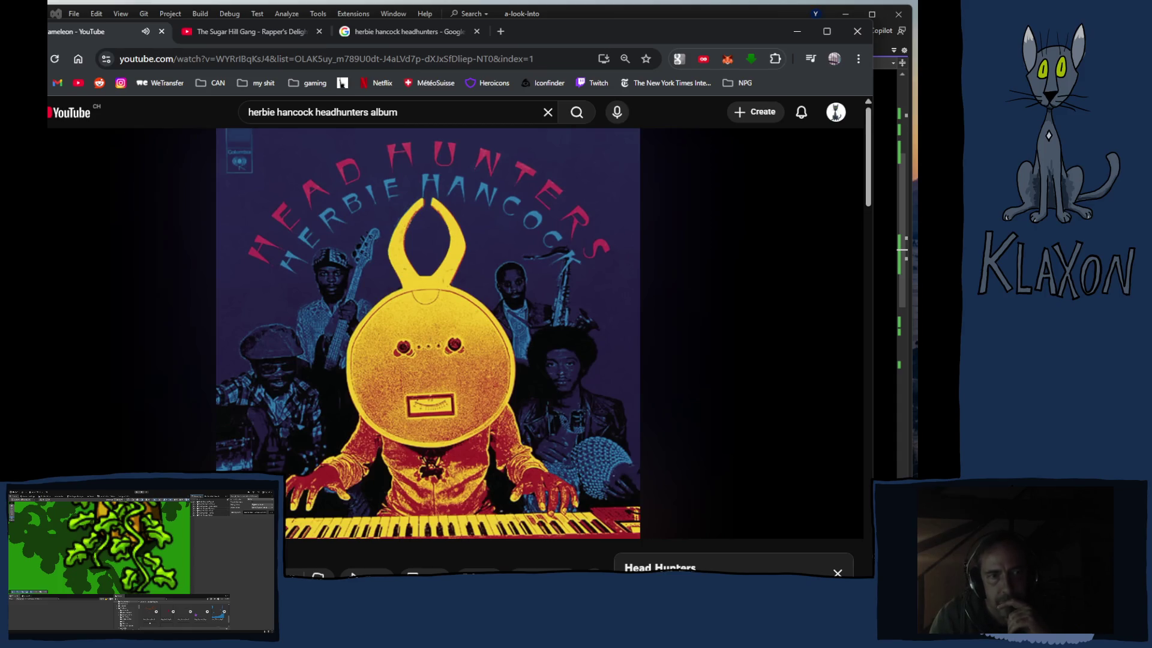
pyautogui.moveTo(263, 496); pyautogui.dragTo(180, 497)
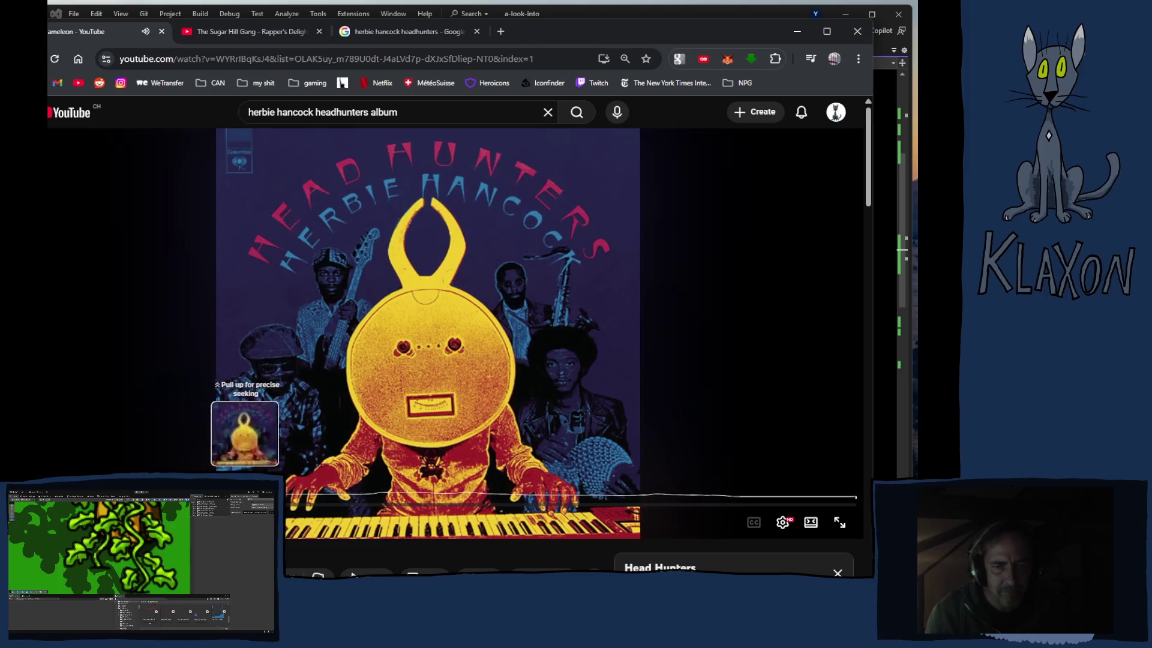
# Step: Skip further ahead into Chameleon and pause it
pyautogui.click(418, 505)
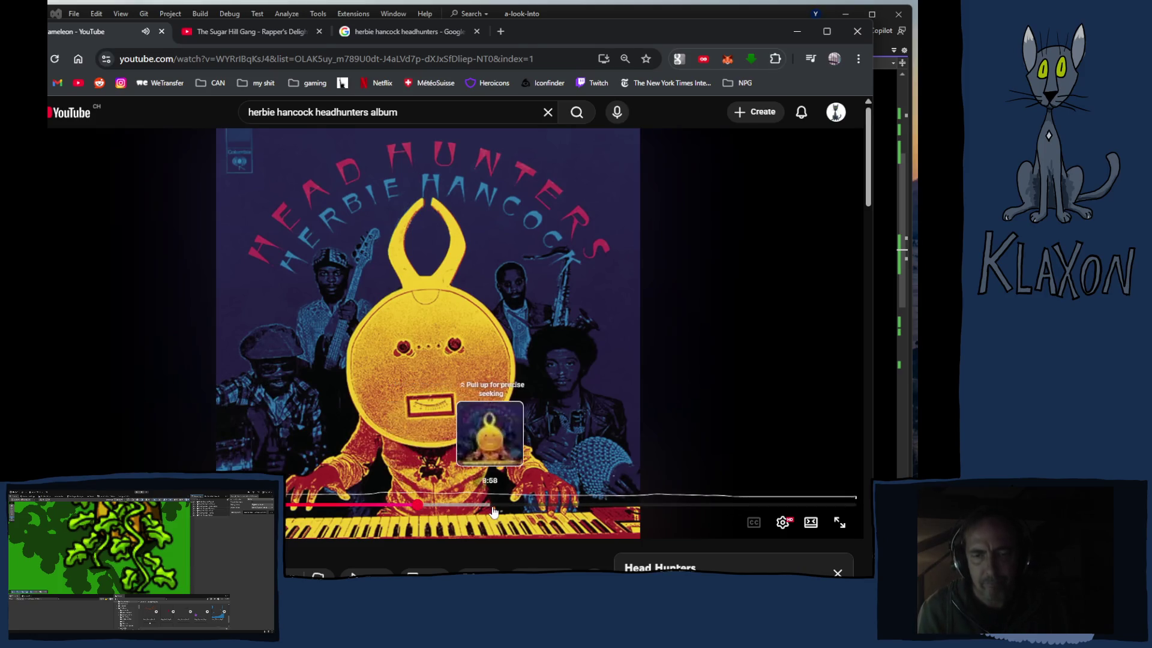
pyautogui.click(605, 505)
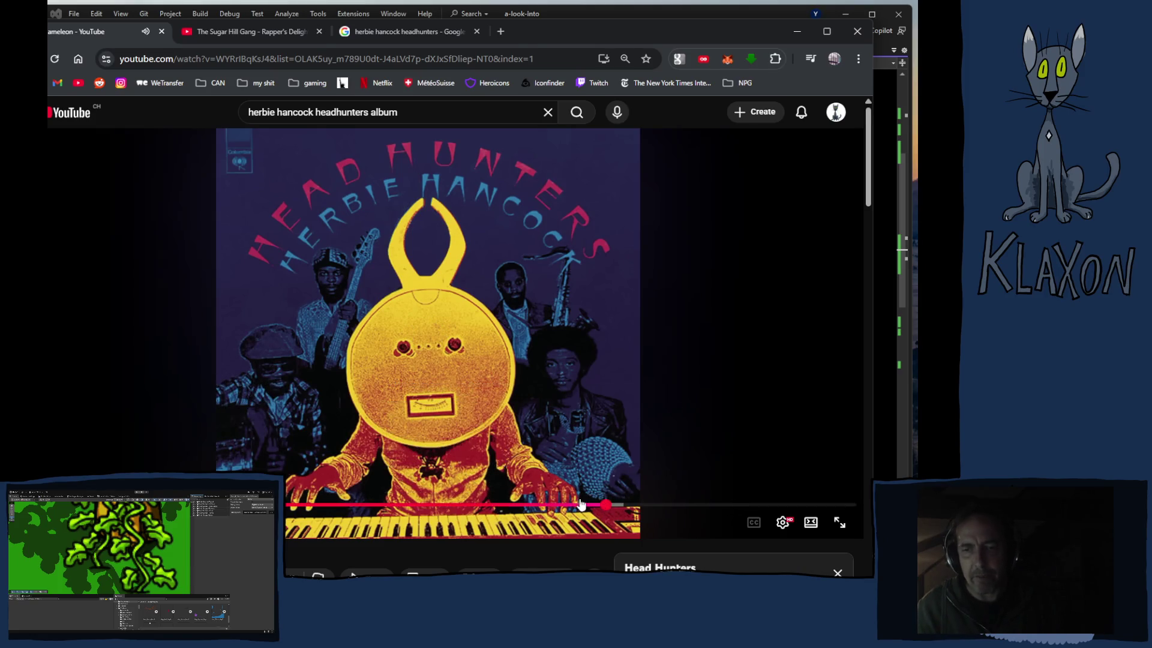
pyautogui.click(217, 369)
pyautogui.click(273, 114)
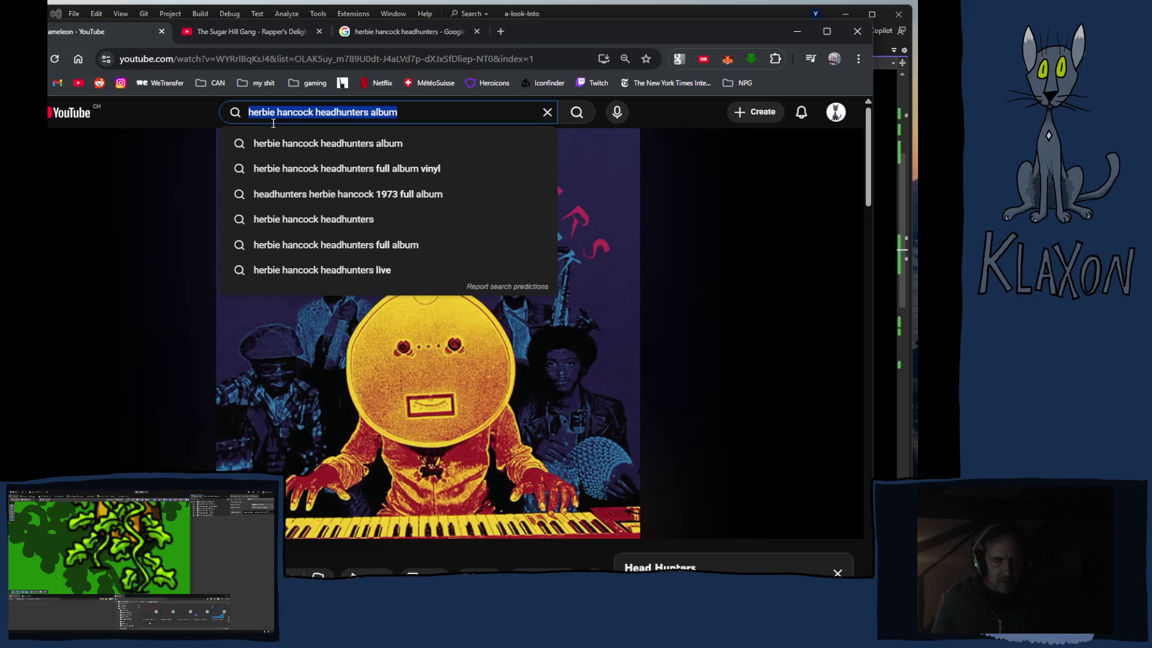
# Step: Search for Sly and the Family Stone's 'Thank You for Letting Me Be Myself' using the 'sly and' suggestions
pyautogui.write('sly and')
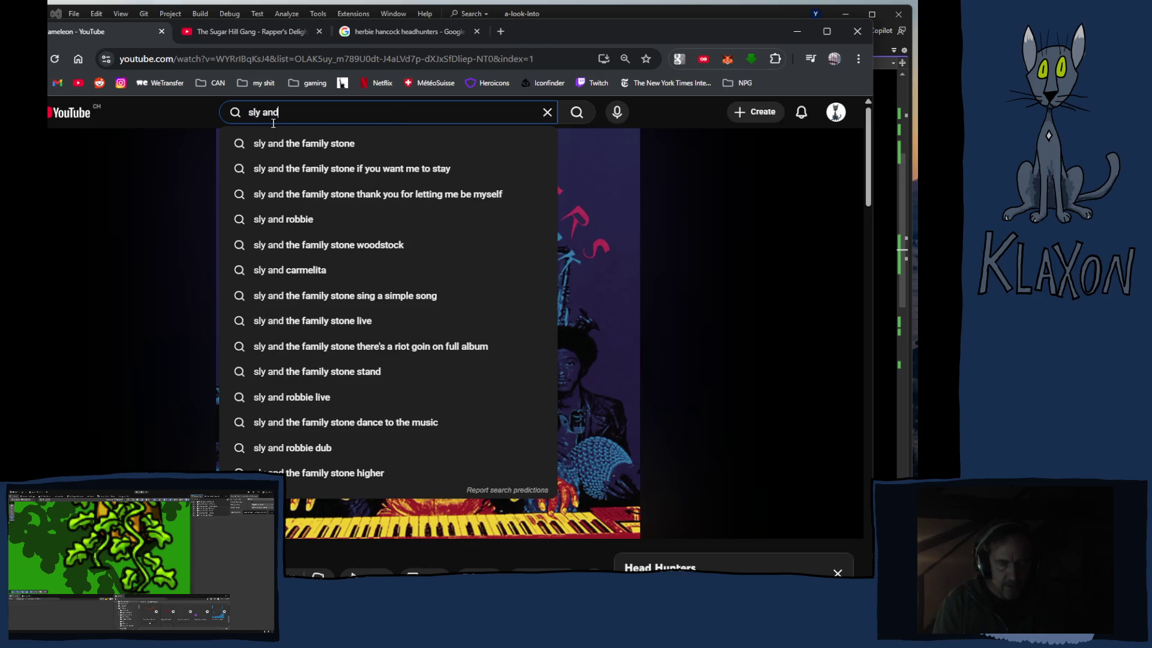
pyautogui.press('Down')
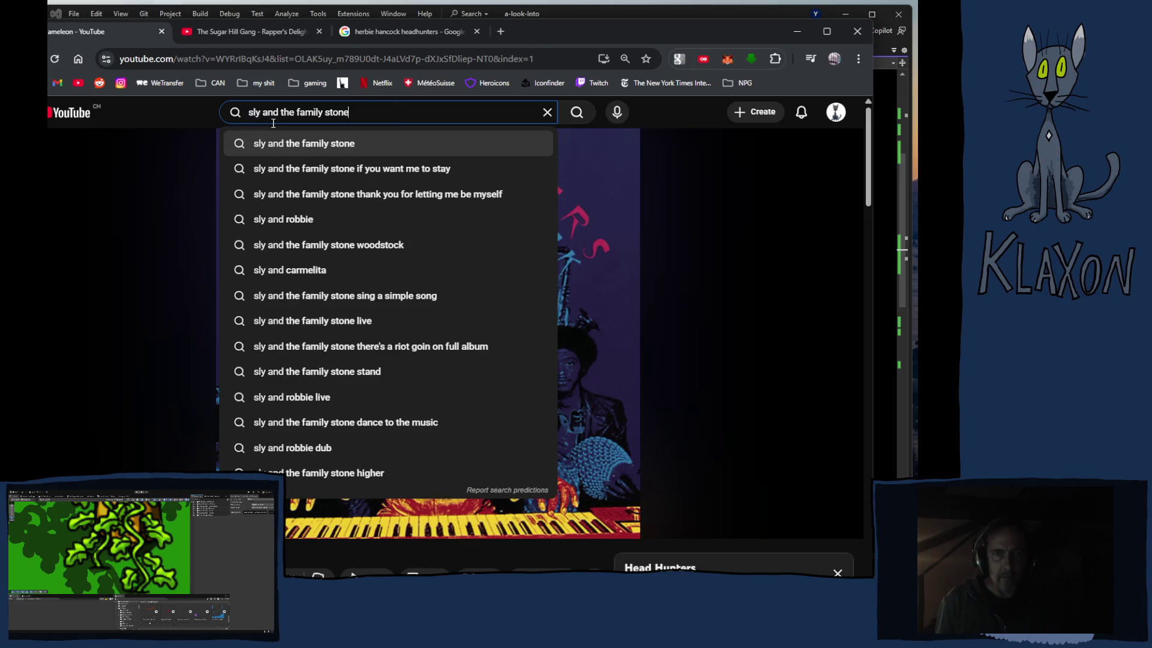
pyautogui.press('Down')
pyautogui.press('Down')
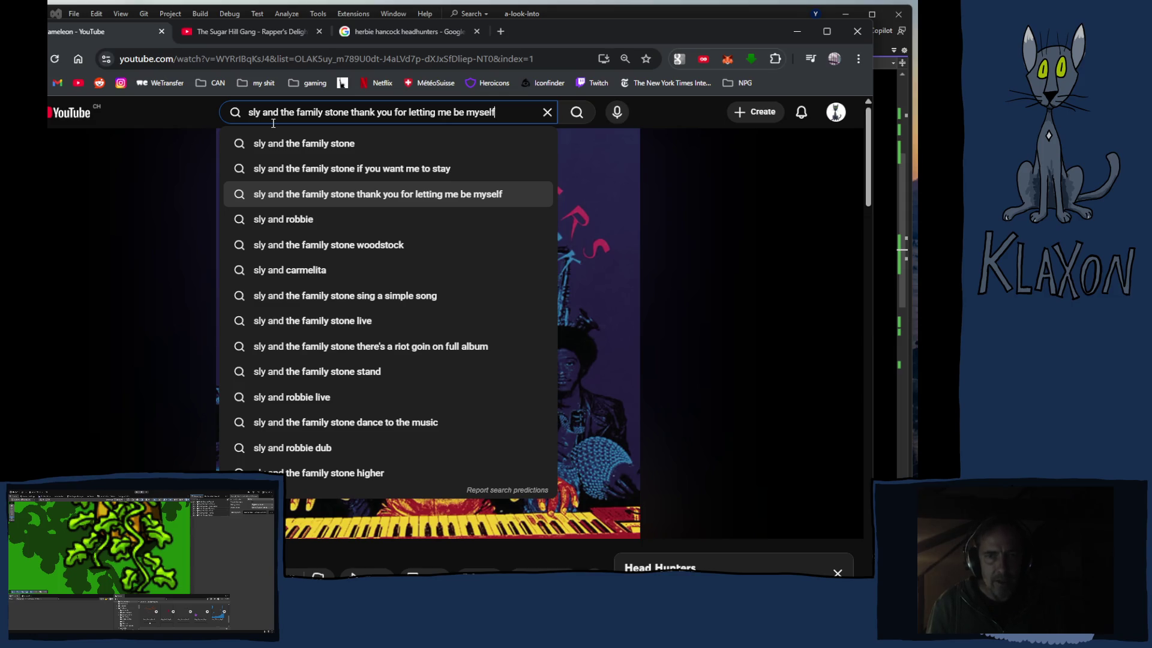
pyautogui.press('Return')
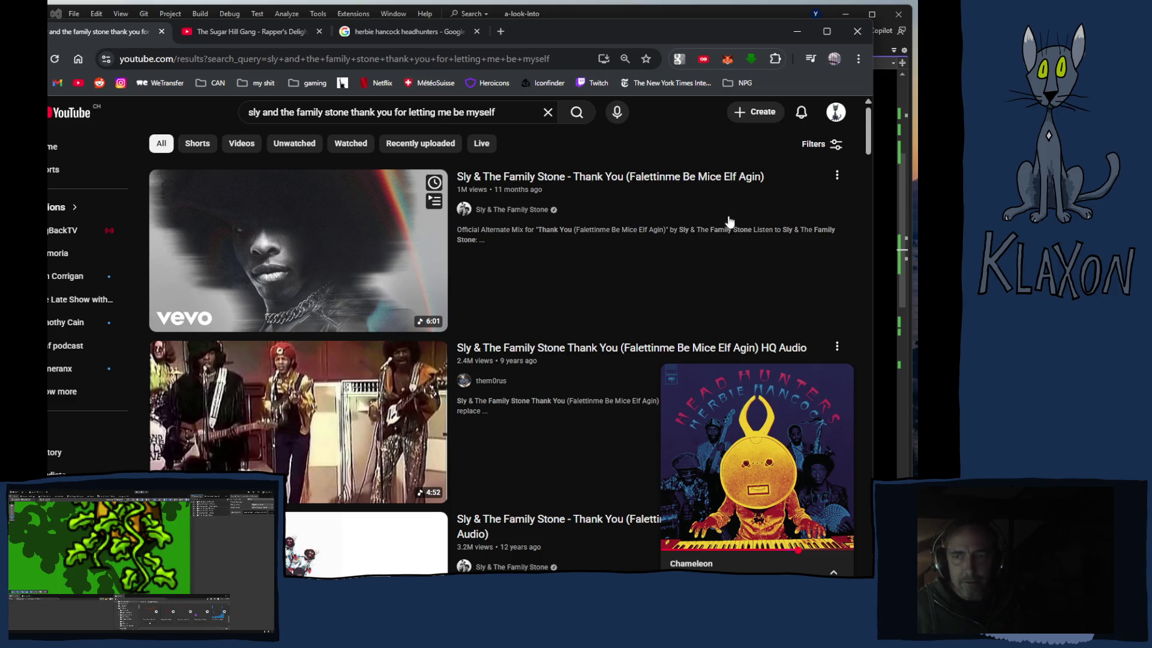
# Step: Dismiss the Herbie Hancock mini player and play 'Thank You (Falettinme Be Mice Elf Agin)' Official Audio
pyautogui.moveTo(839, 411)
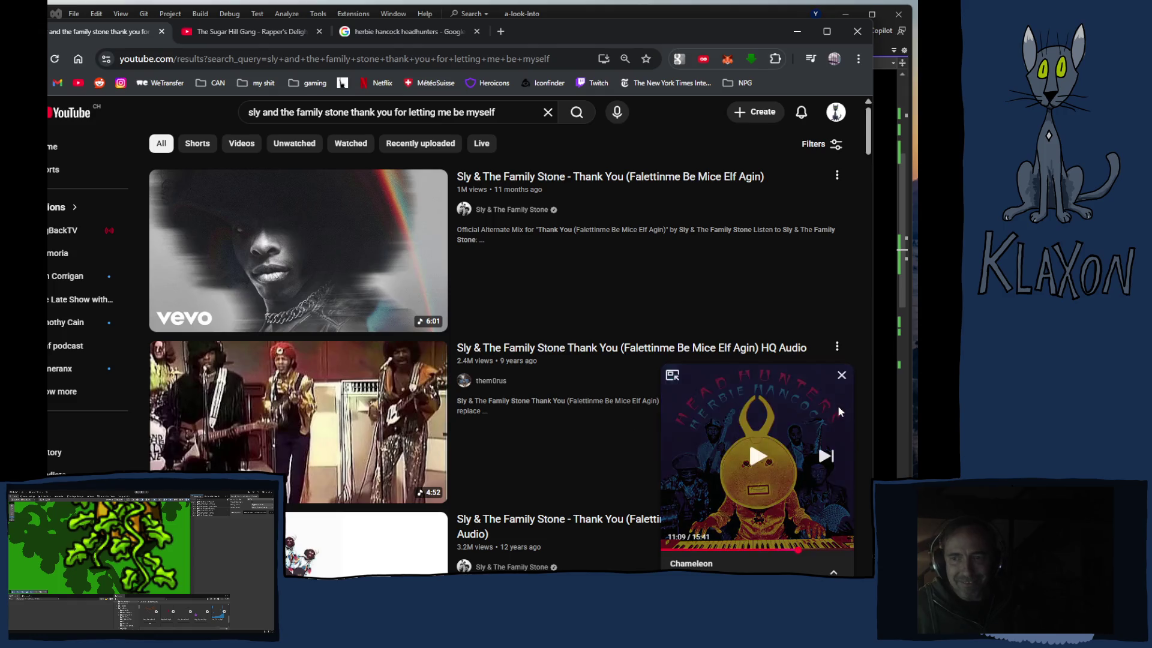
pyautogui.click(842, 375)
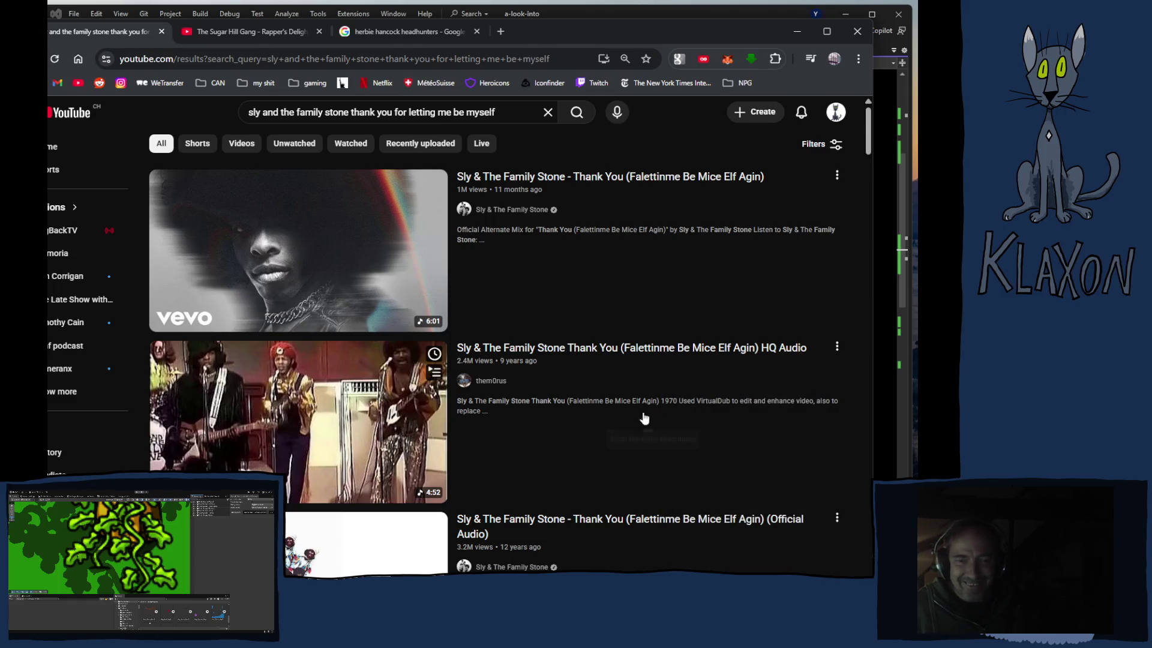
pyautogui.scroll(-1, 594, 414)
pyautogui.scroll(-1, 546, 422)
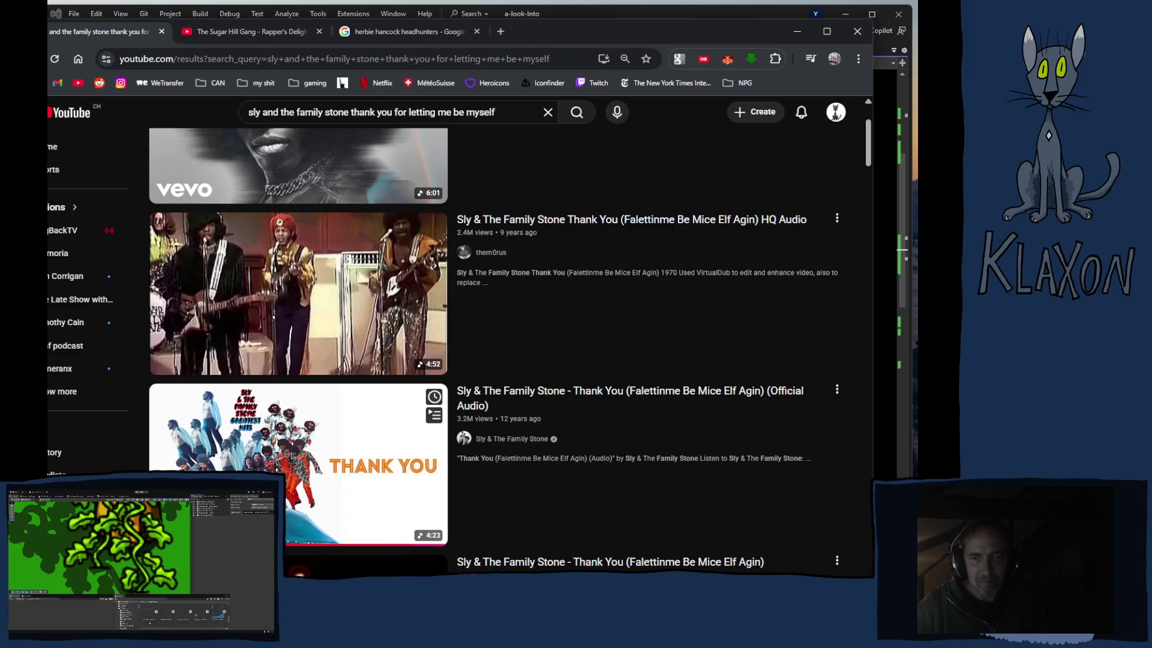
pyautogui.click(243, 457)
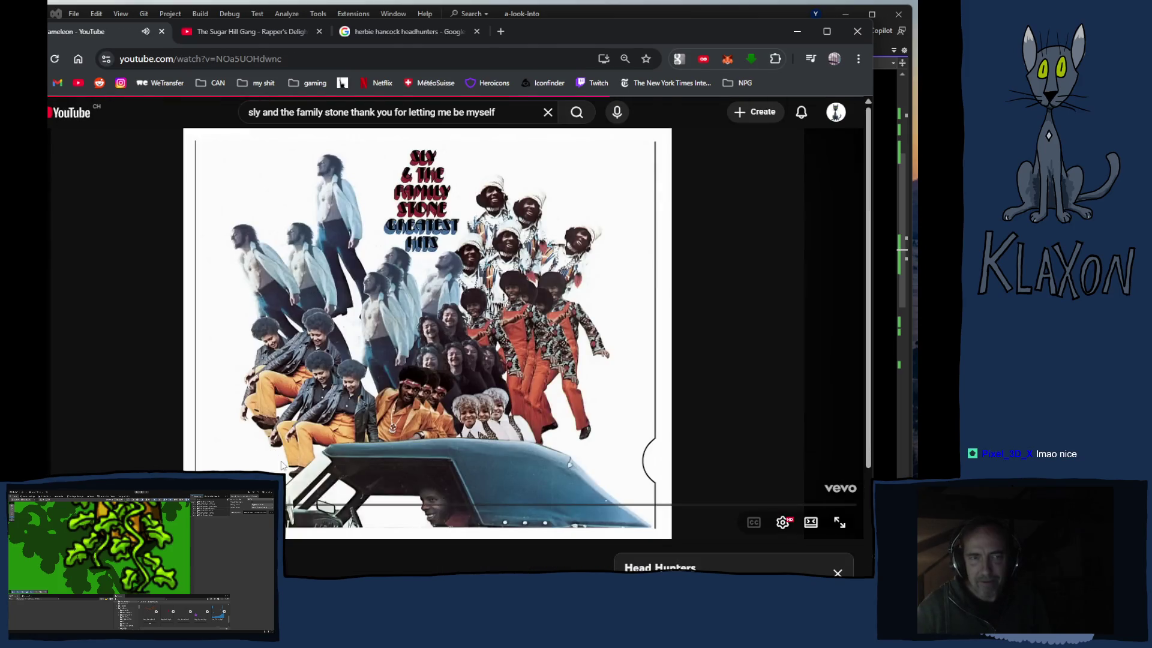
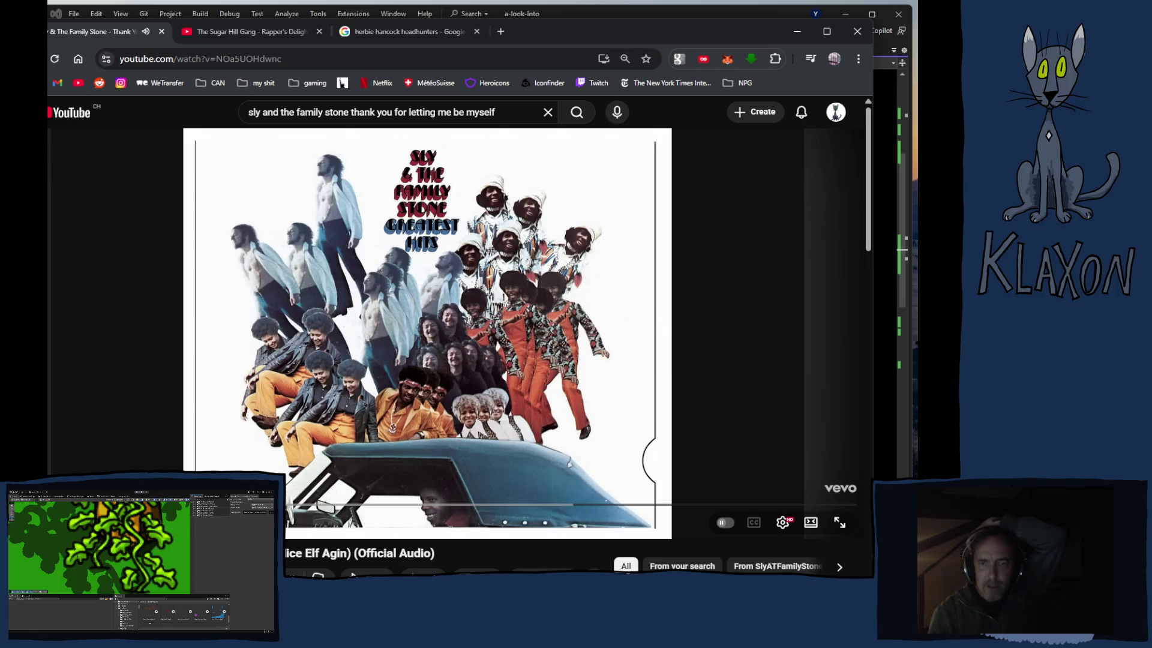
# Step: Replace the Google query with 'top 20 disco songs' and run the search
pyautogui.scroll(-5, 332, 500)
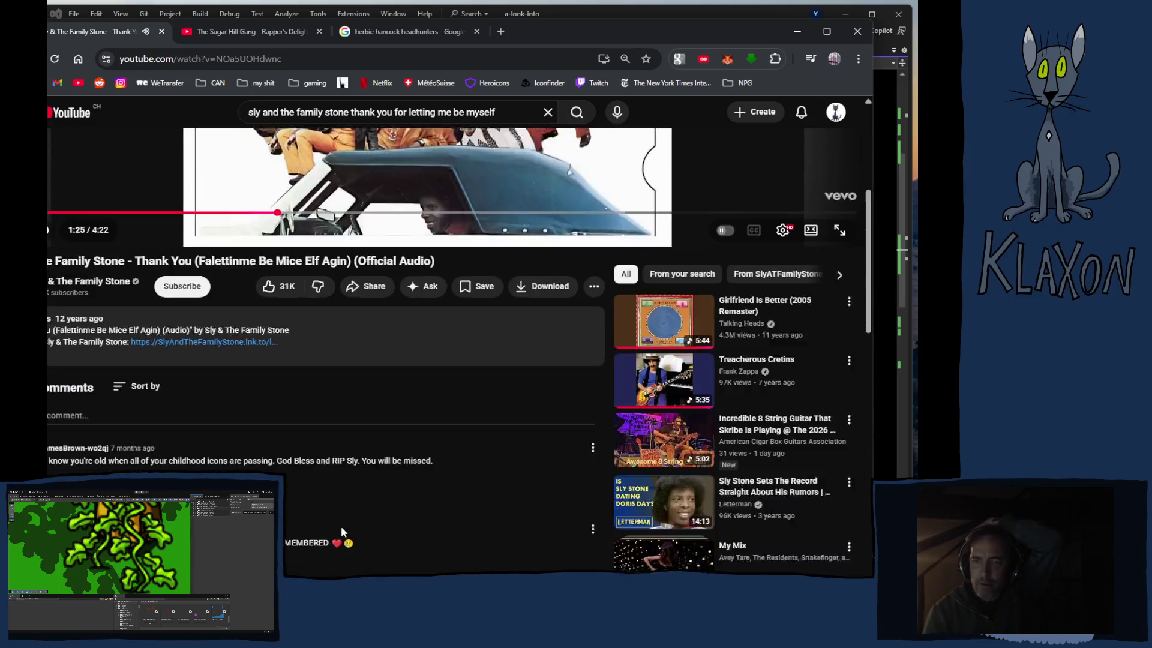
pyautogui.scroll(-2, 341, 528)
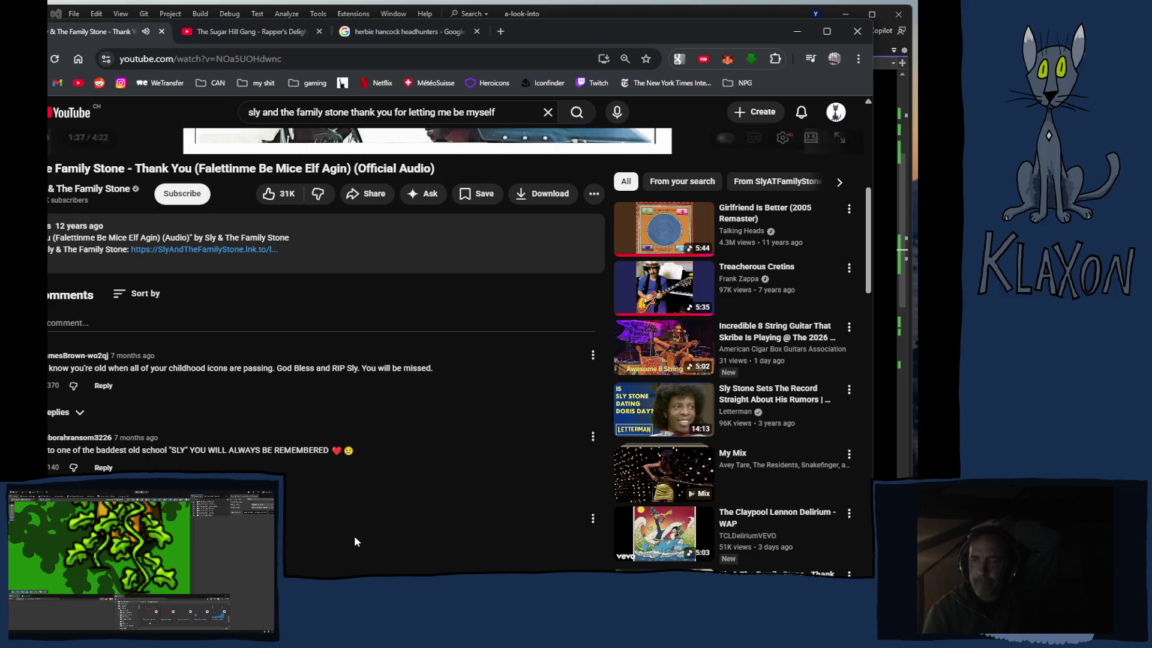
pyautogui.scroll(-2, 354, 540)
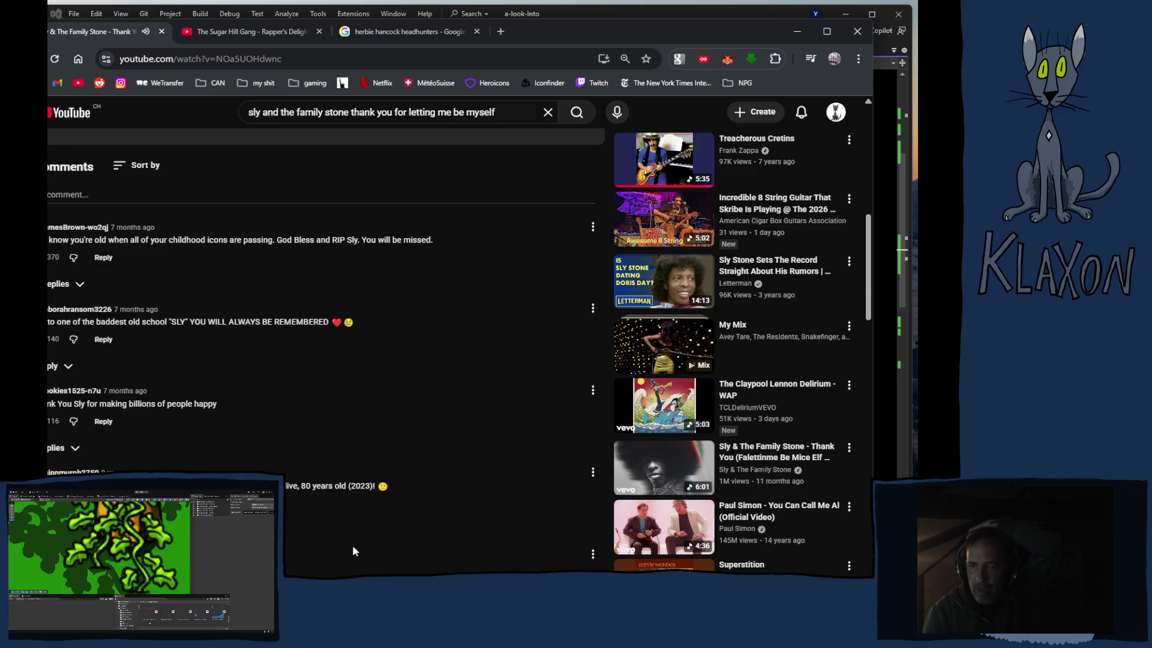
pyautogui.scroll(-2, 353, 551)
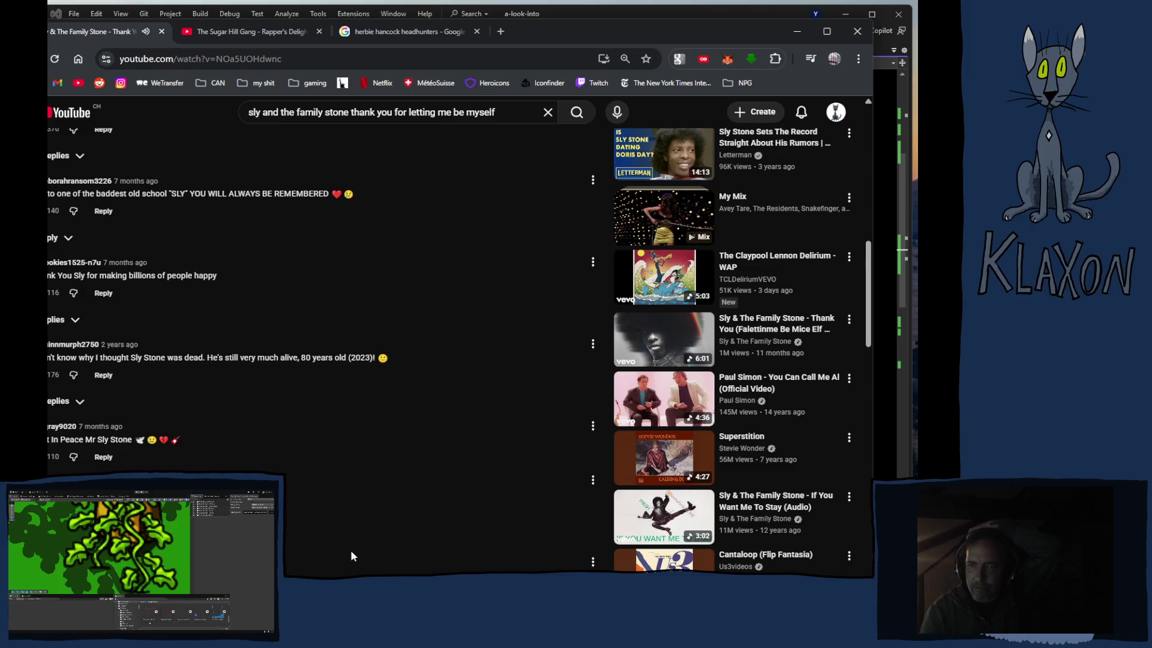
pyautogui.scroll(-2, 352, 569)
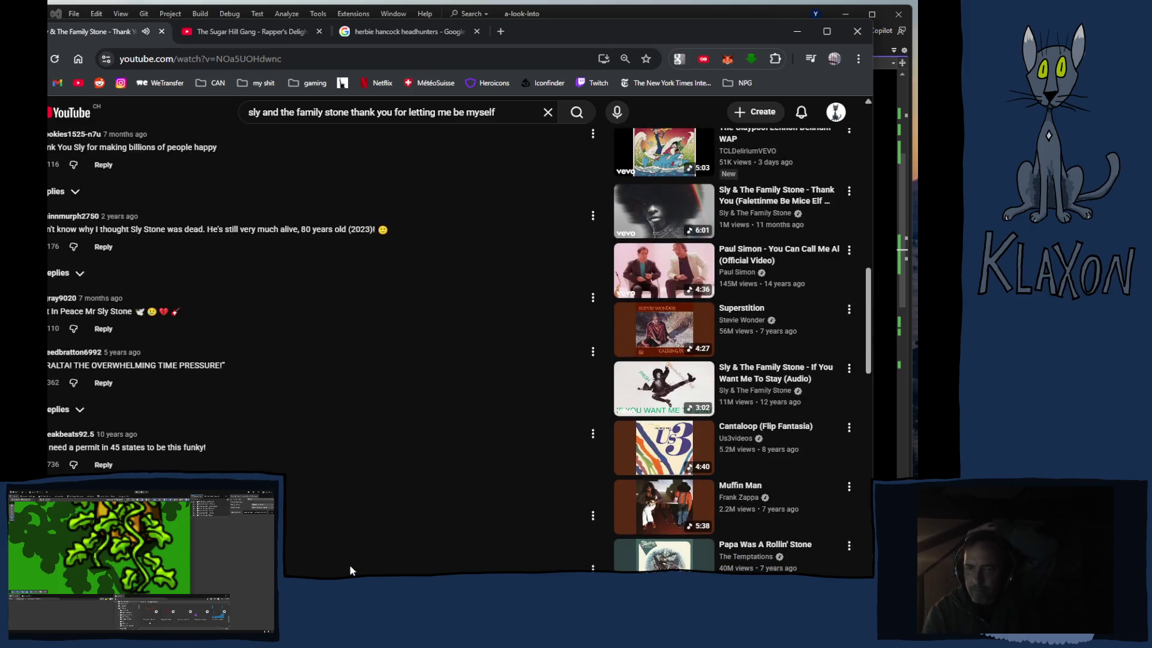
pyautogui.scroll(-4, 352, 571)
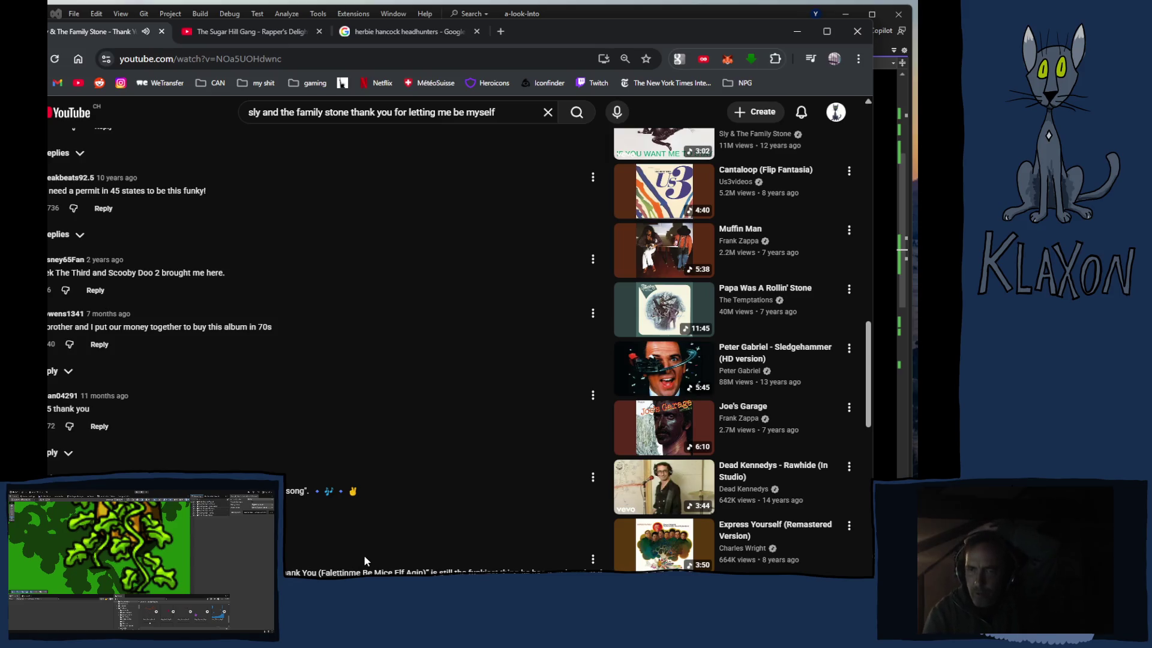
pyautogui.scroll(-3, 365, 560)
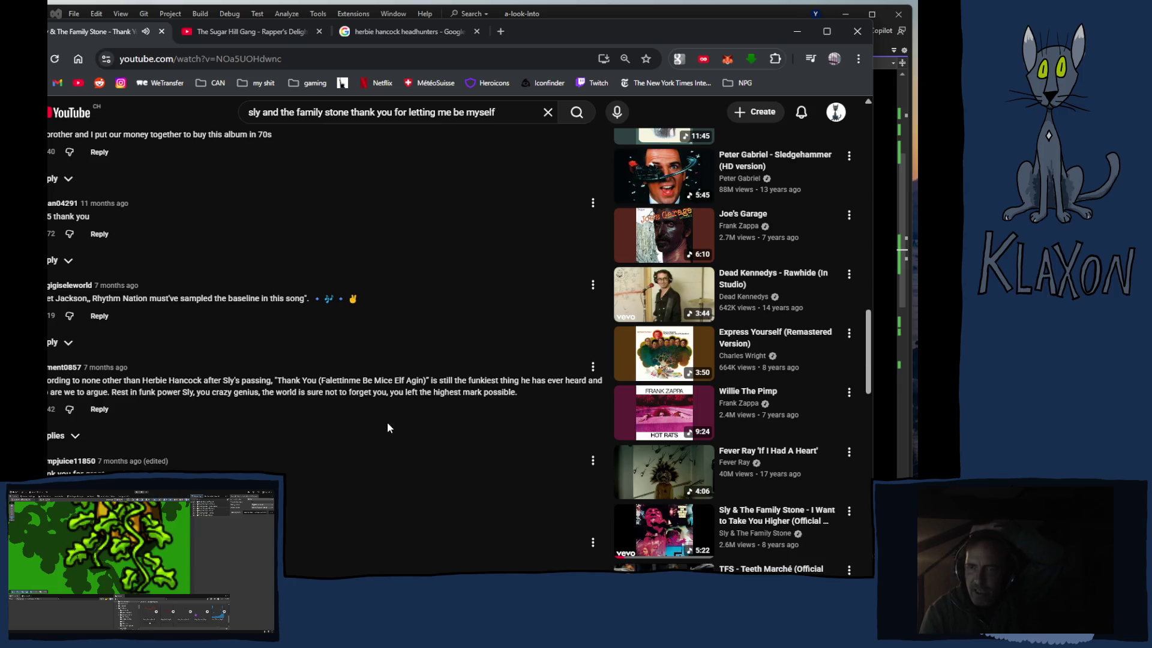
pyautogui.scroll(15, 391, 420)
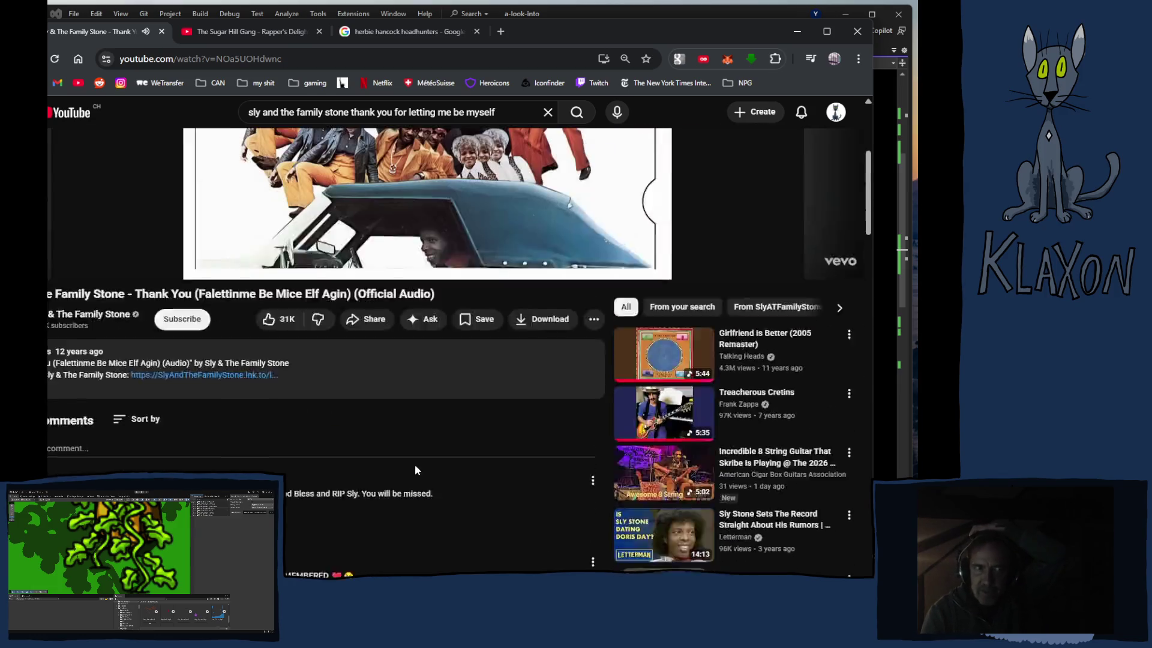
pyautogui.scroll(2, 370, 455)
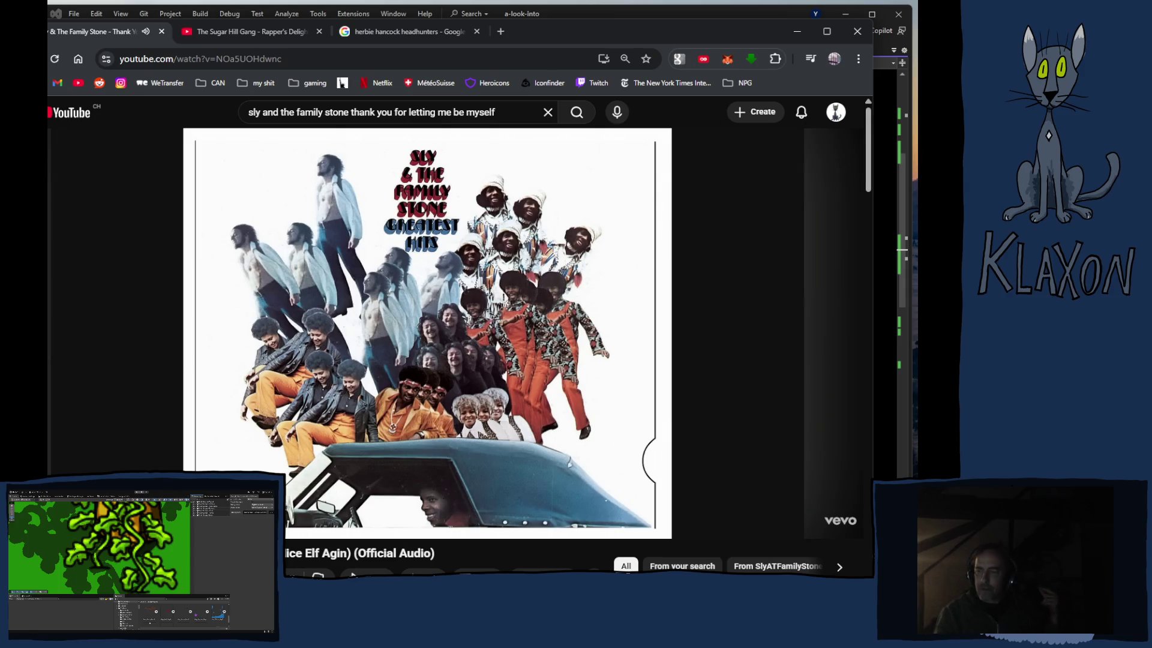
pyautogui.click(379, 32)
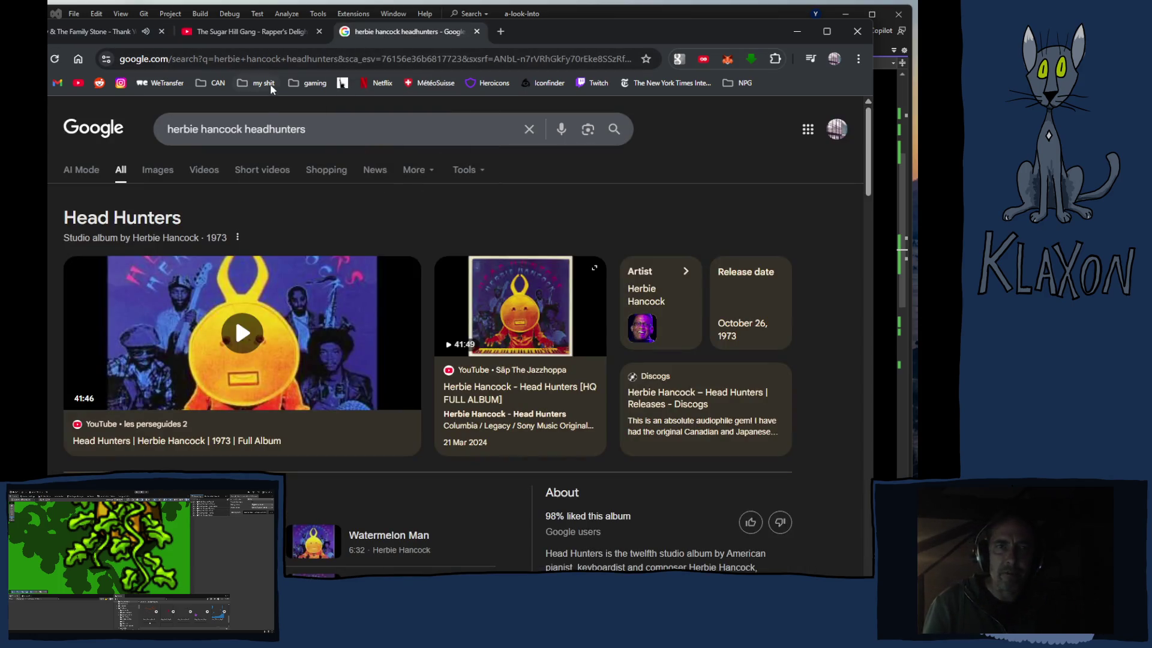
pyautogui.click(291, 129)
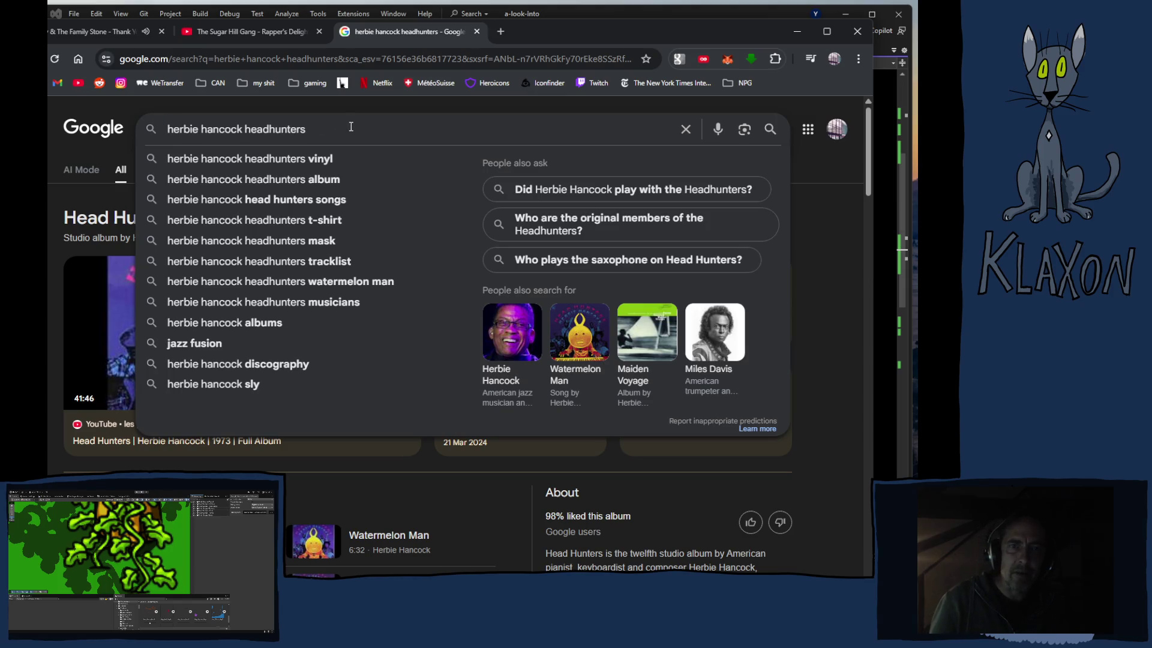
pyautogui.moveTo(327, 128); pyautogui.dragTo(185, 135)
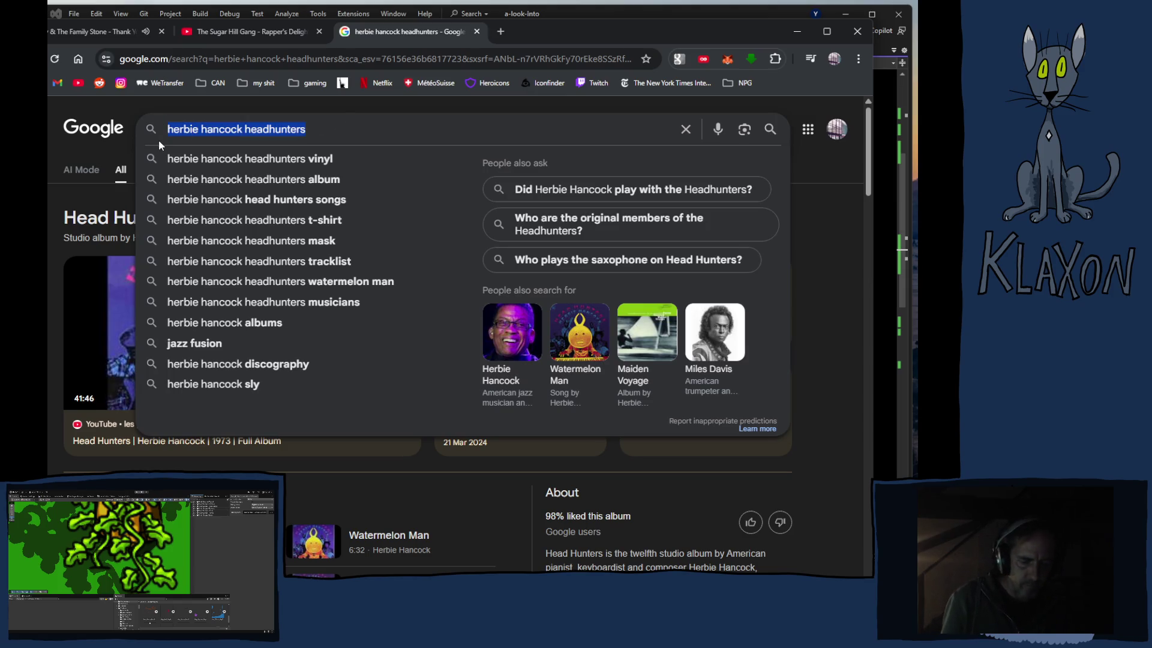
pyautogui.write('top ')
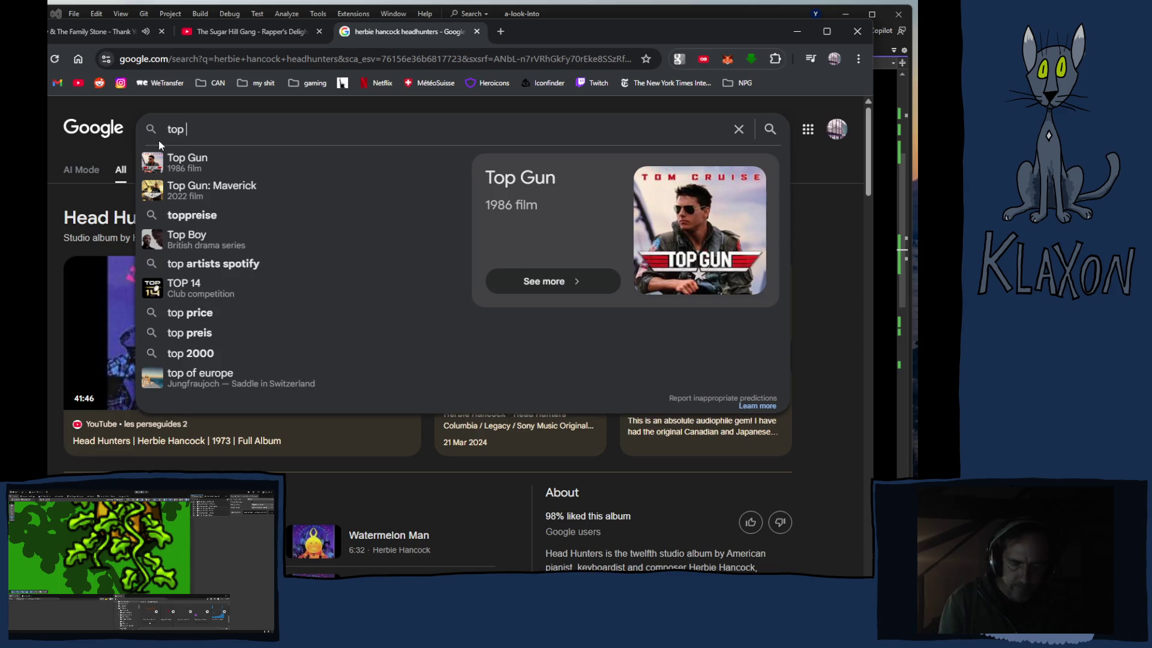
pyautogui.write('20 disco songs')
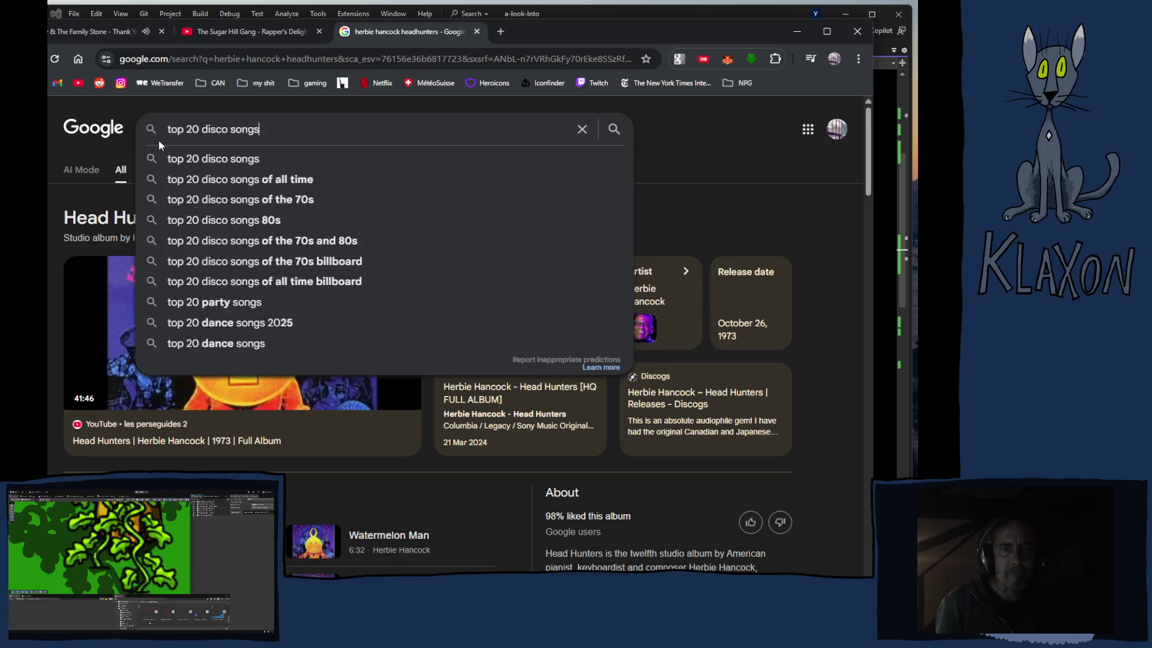
pyautogui.press('Return')
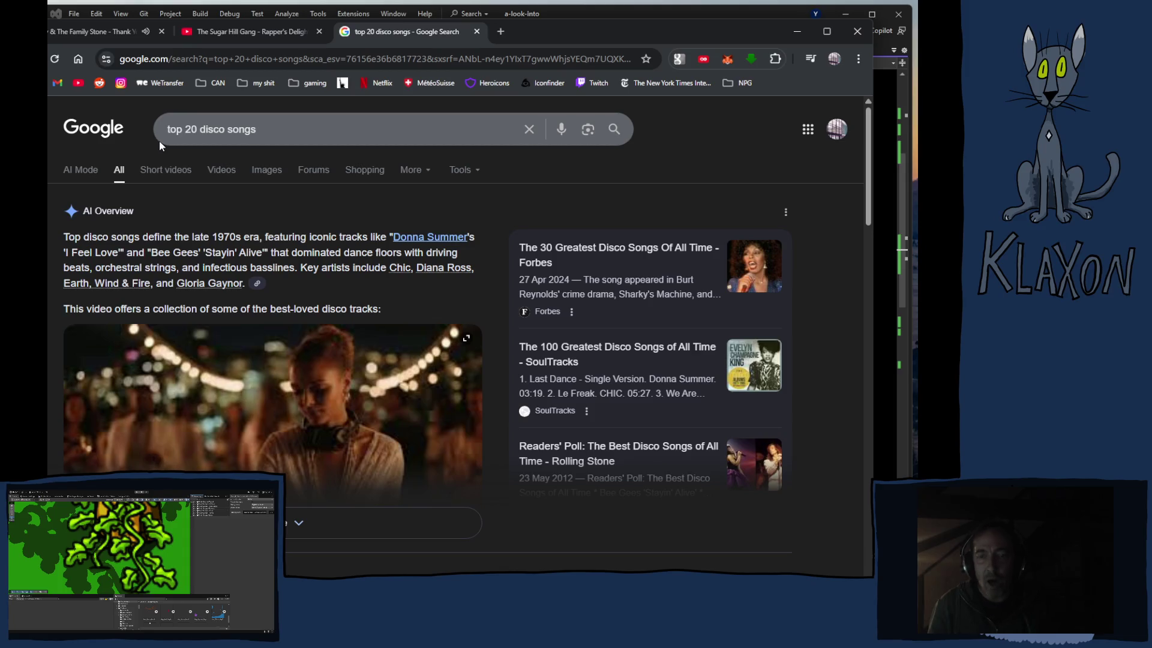
# Step: Expand the AI Overview to reveal the full numbered list of disco songs
pyautogui.scroll(-2, 184, 162)
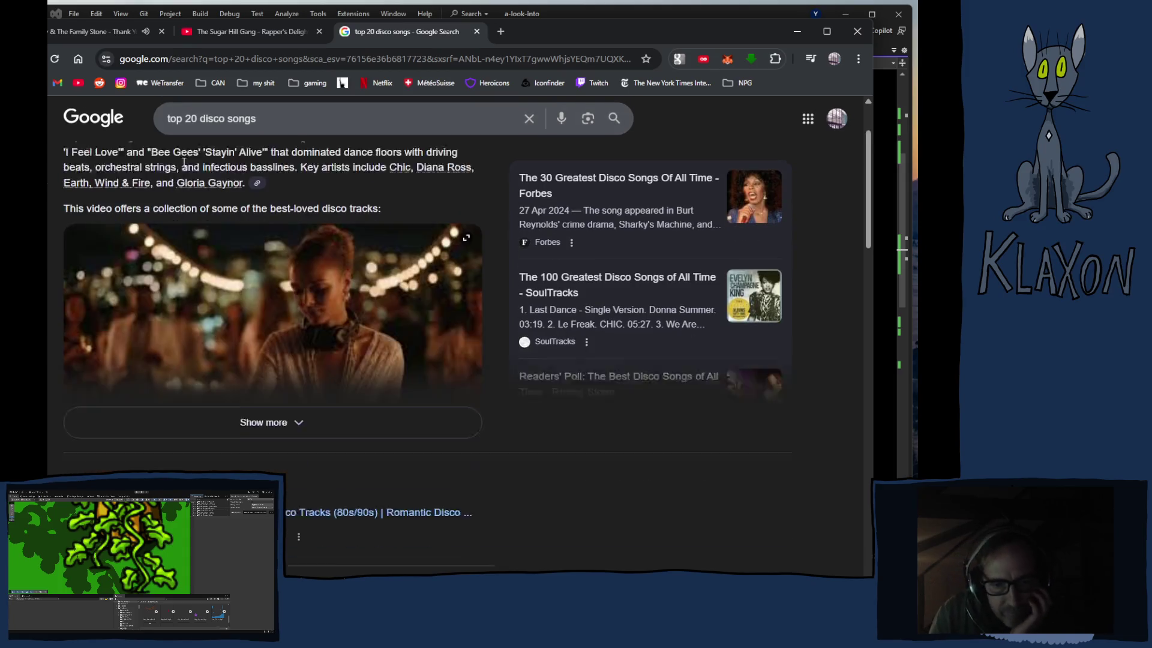
pyautogui.click(310, 403)
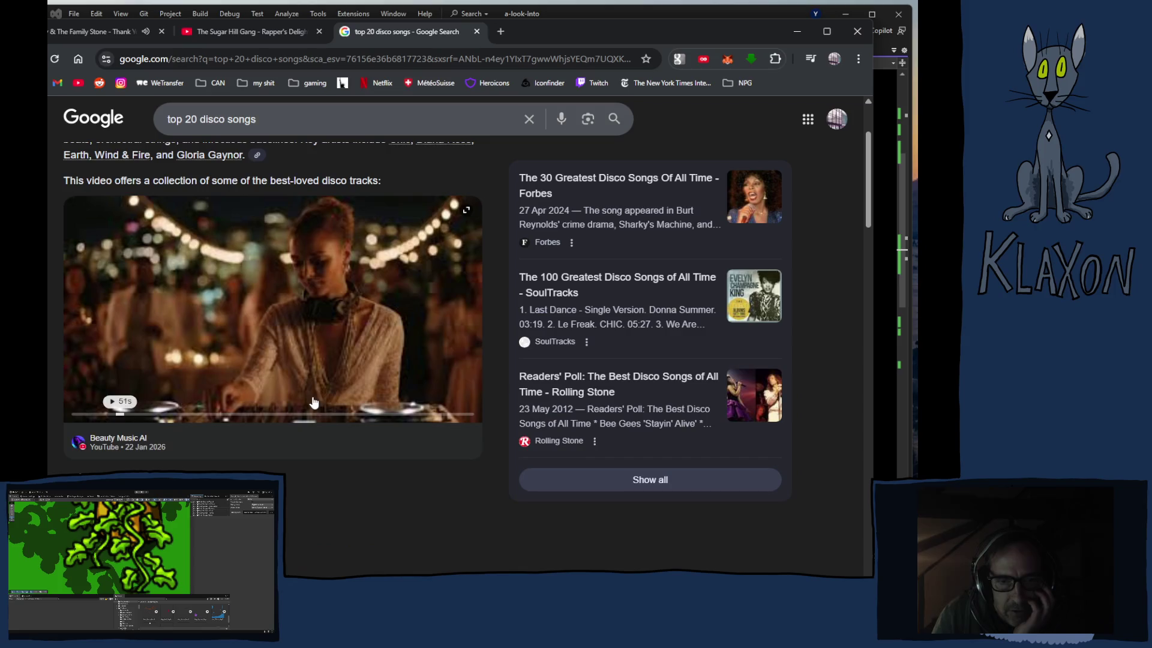
pyautogui.scroll(-3, 313, 403)
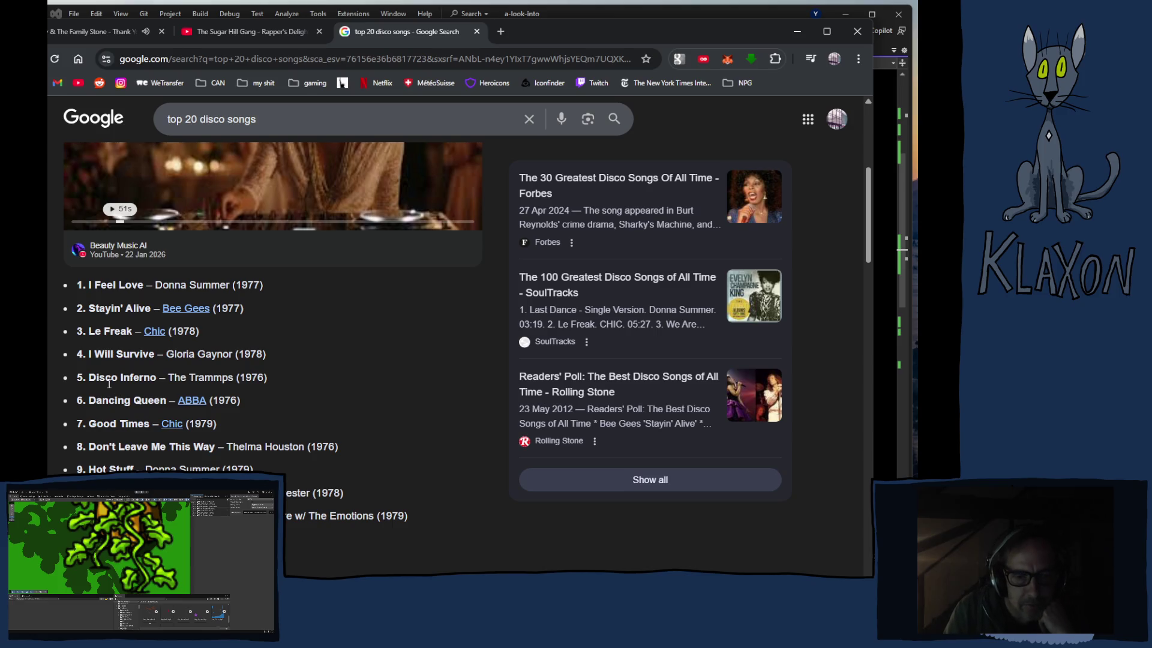
pyautogui.scroll(-1, 109, 384)
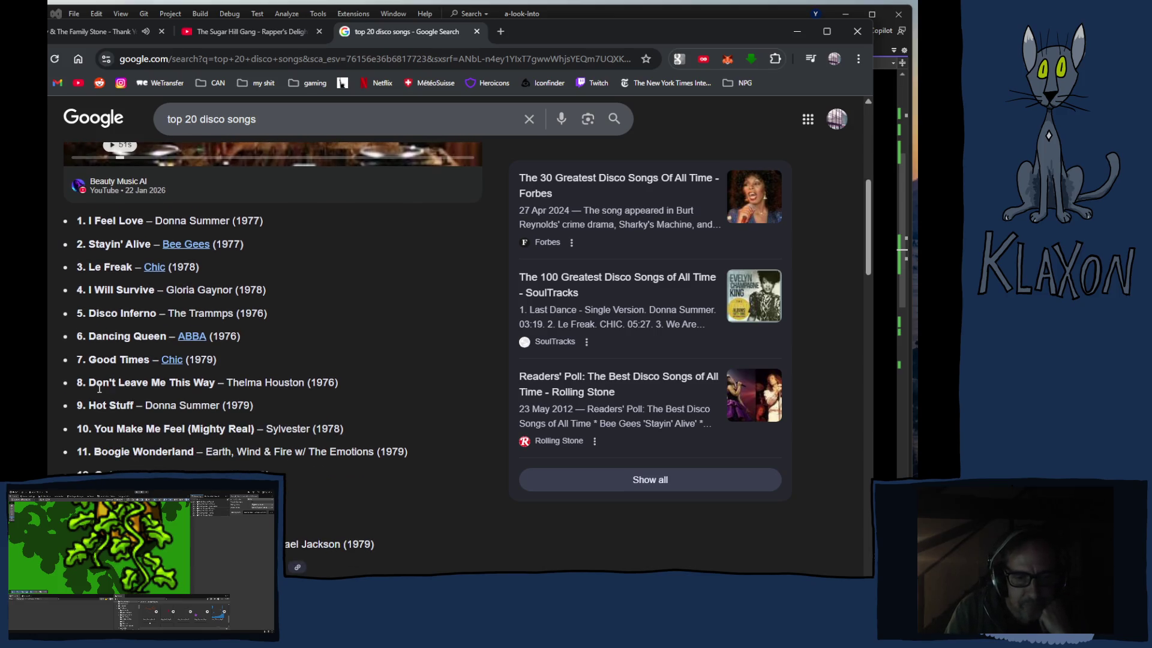
pyautogui.scroll(1, 120, 341)
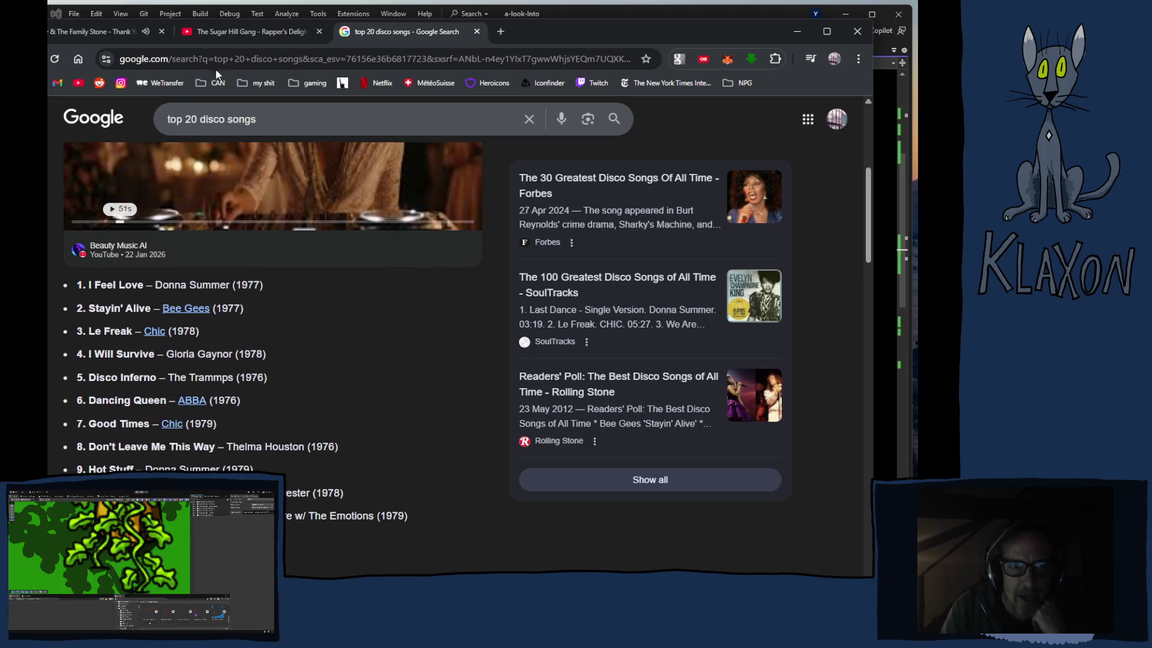
pyautogui.click(250, 32)
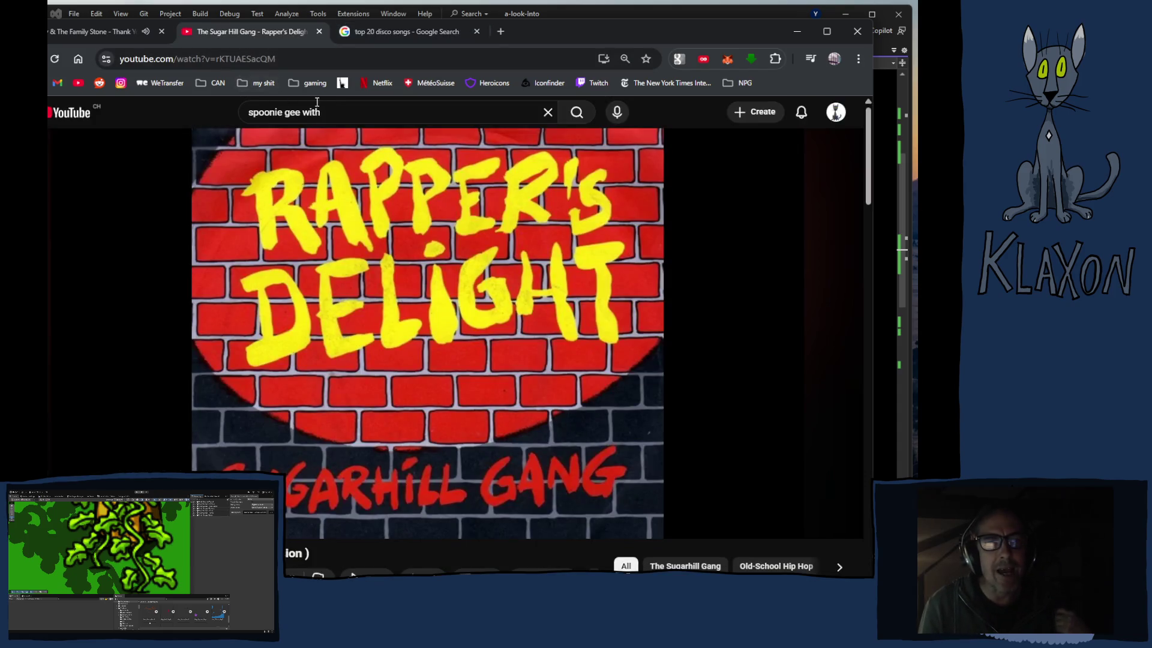
# Step: Search YouTube for 'disco inferno the trammps', then return to the Sly & The Family Stone video
pyautogui.click(258, 112)
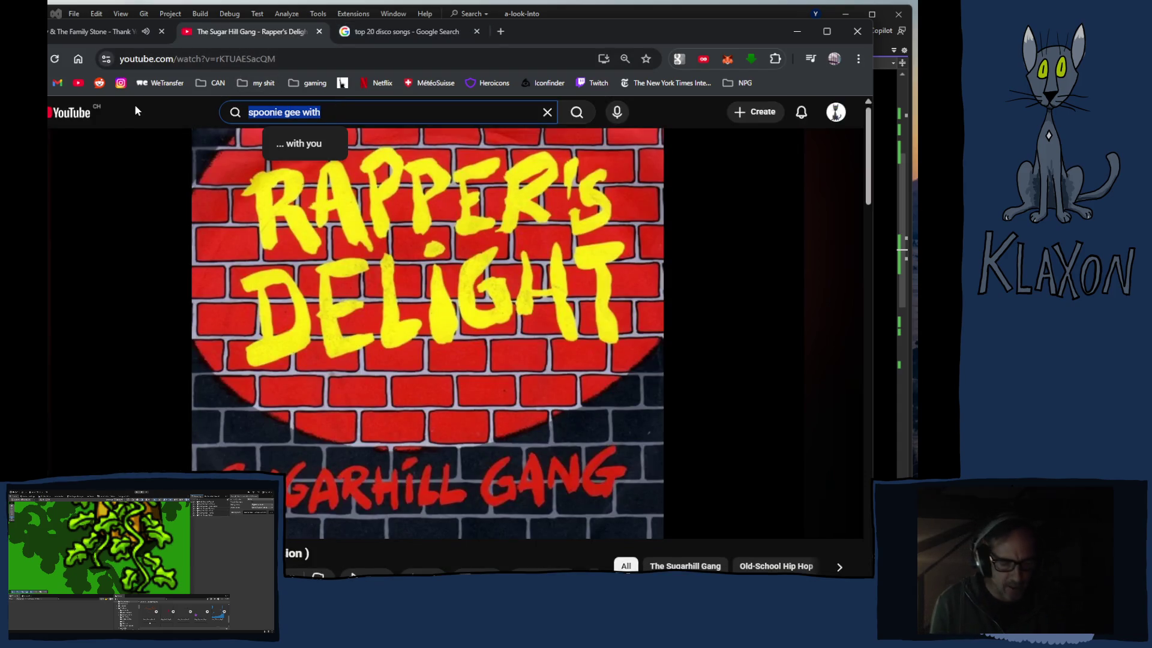
pyautogui.write('disco infer')
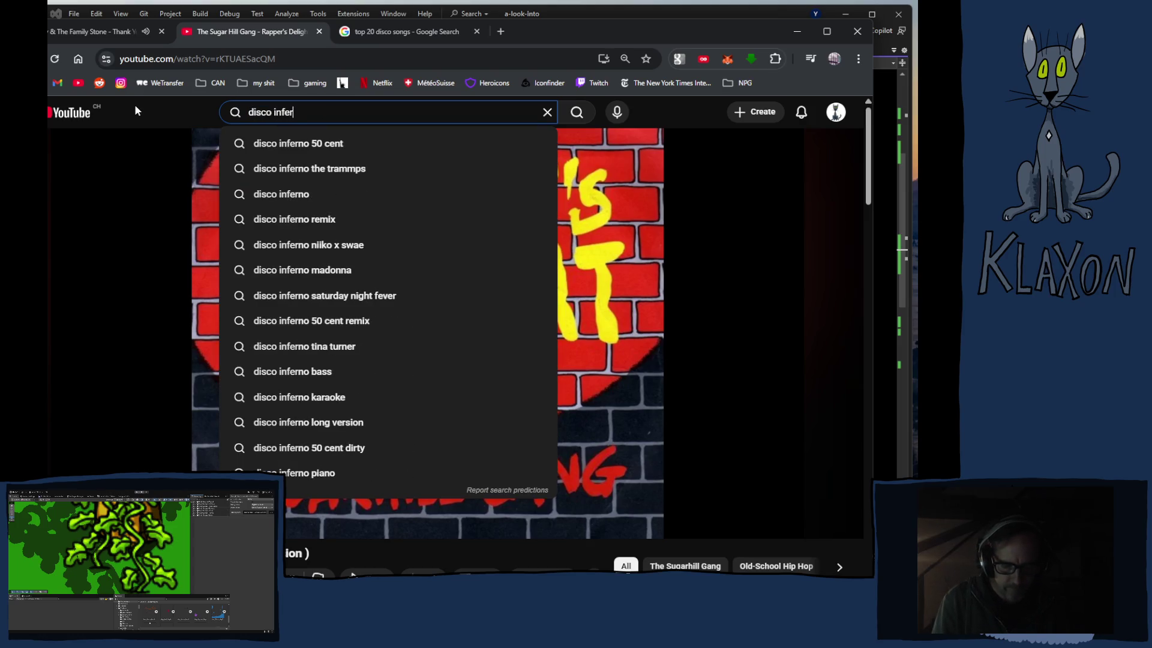
pyautogui.press('Down')
pyautogui.press('Down')
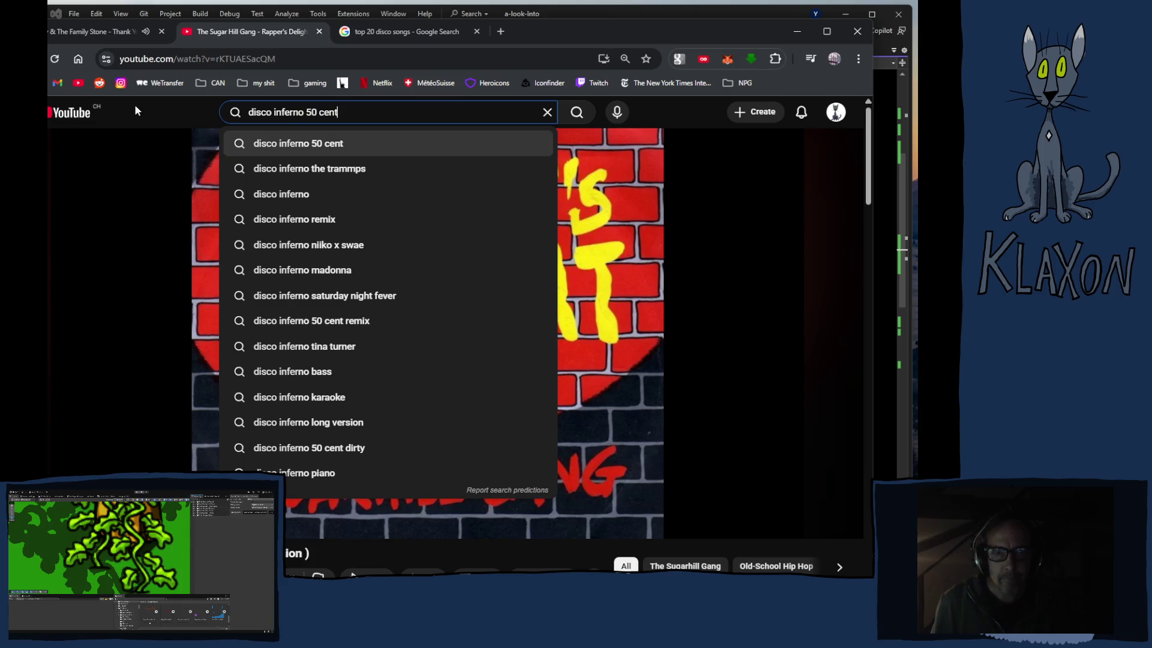
pyautogui.press('Return')
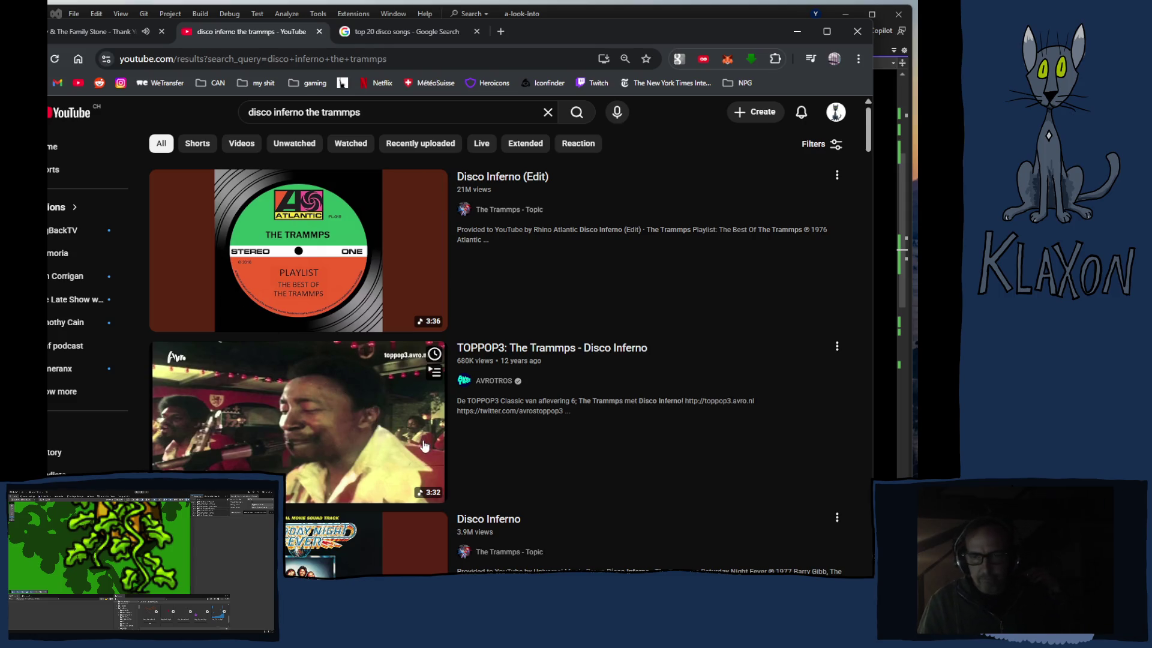
pyautogui.click(117, 32)
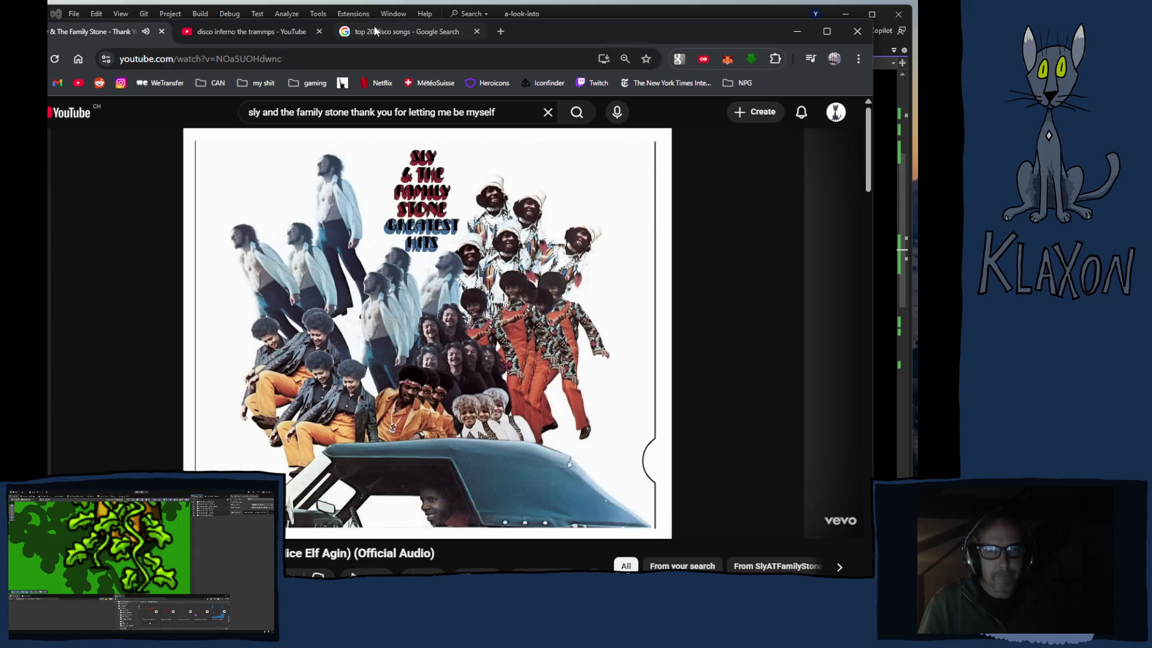
# Step: Close the 'top 20 disco songs - Google Search' tab
pyautogui.click(476, 31)
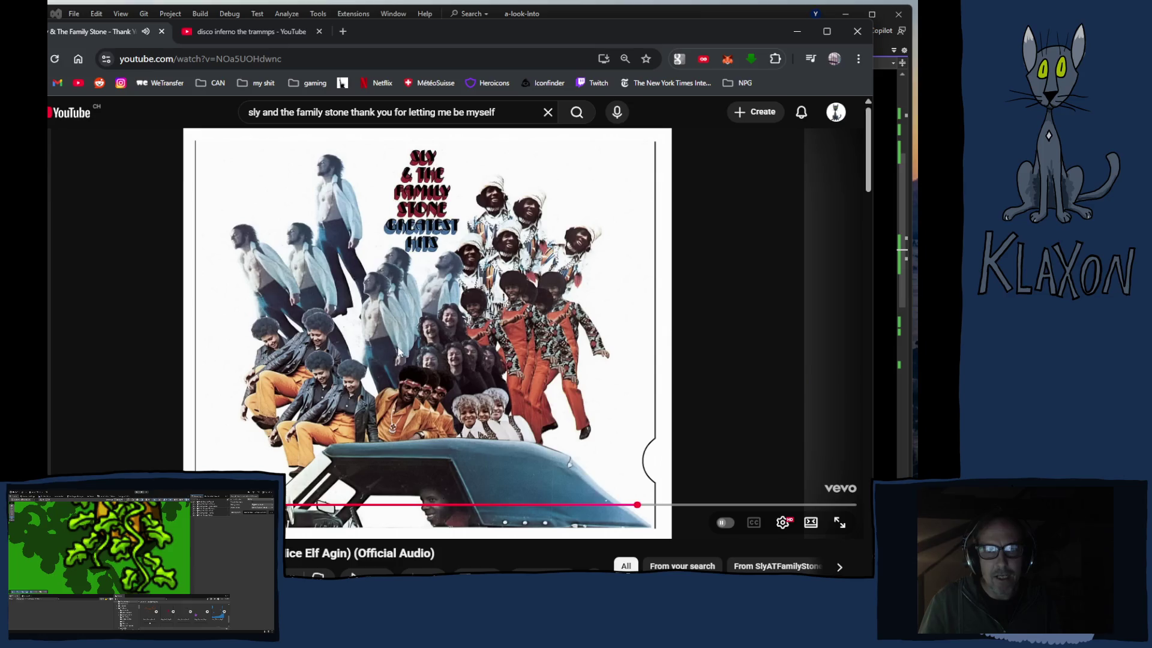
pyautogui.scroll(-4, 446, 380)
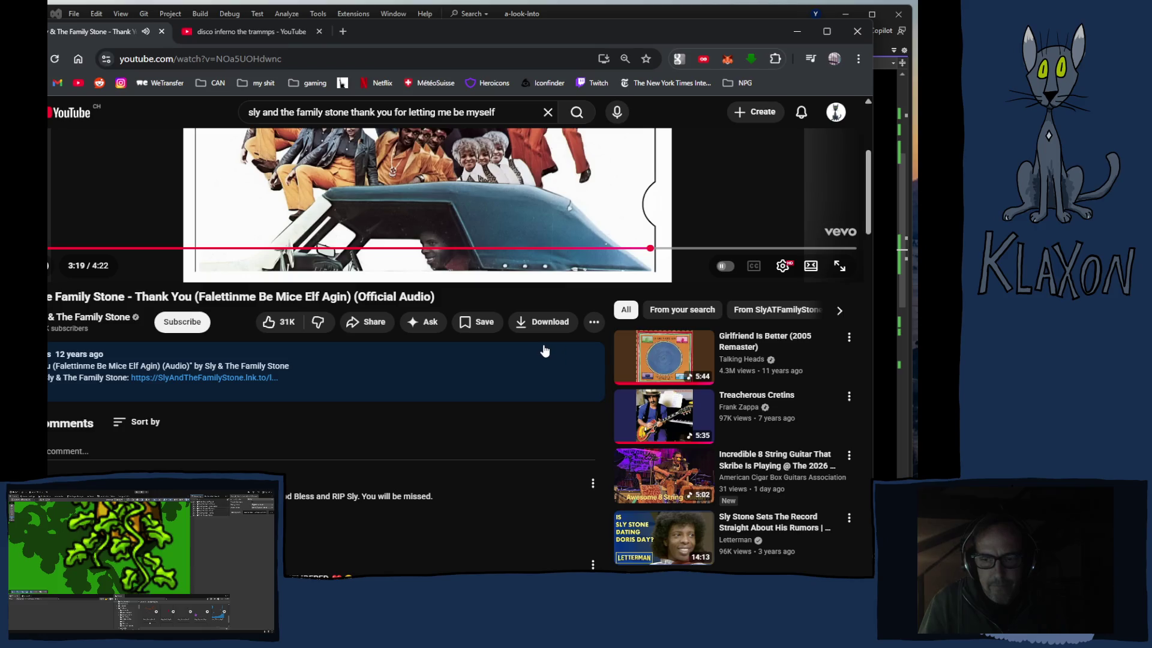
pyautogui.scroll(4, 538, 352)
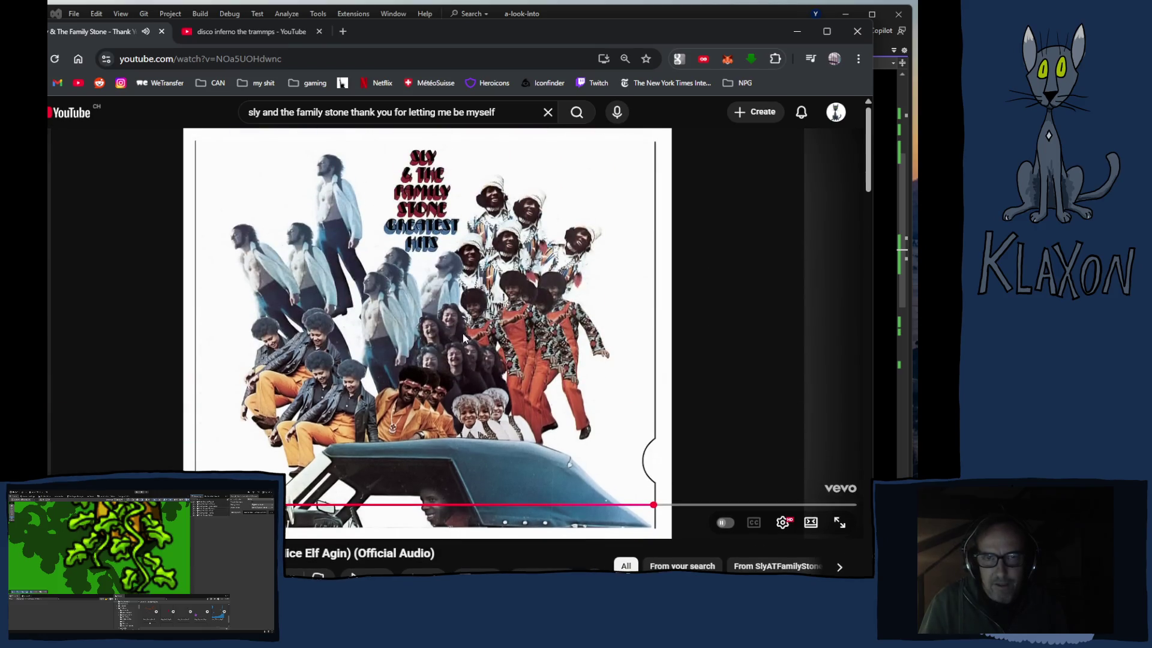
# Step: In a new tab, search Google for the band 'Sly and the Family Stone'
pyautogui.click(343, 31)
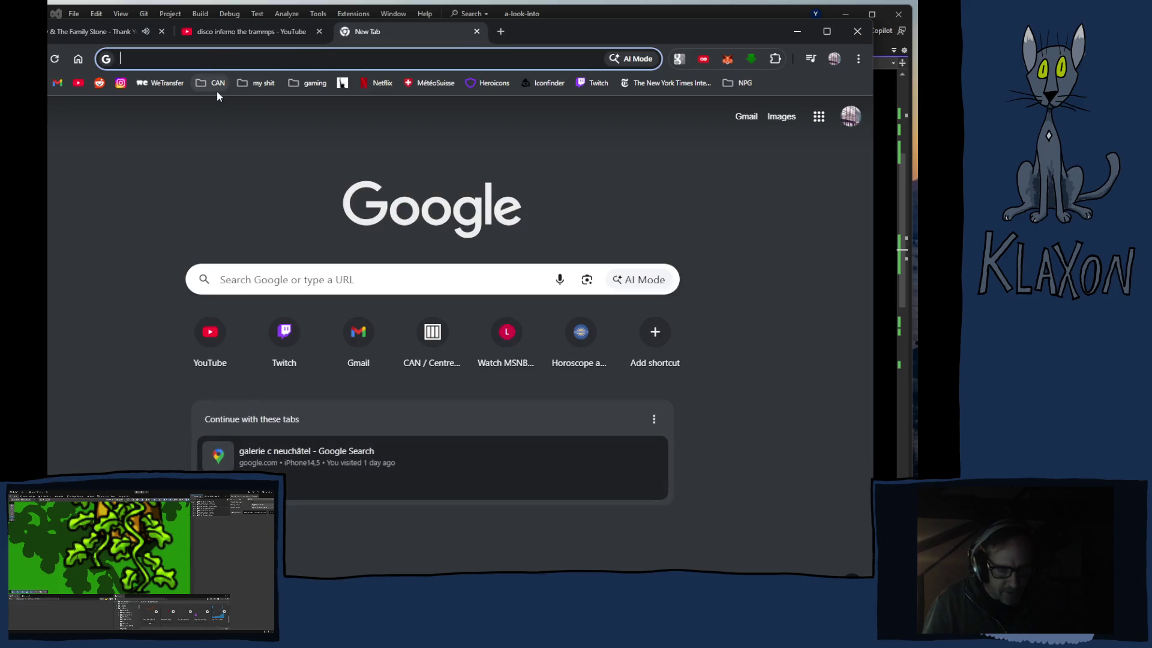
pyautogui.write('sly a')
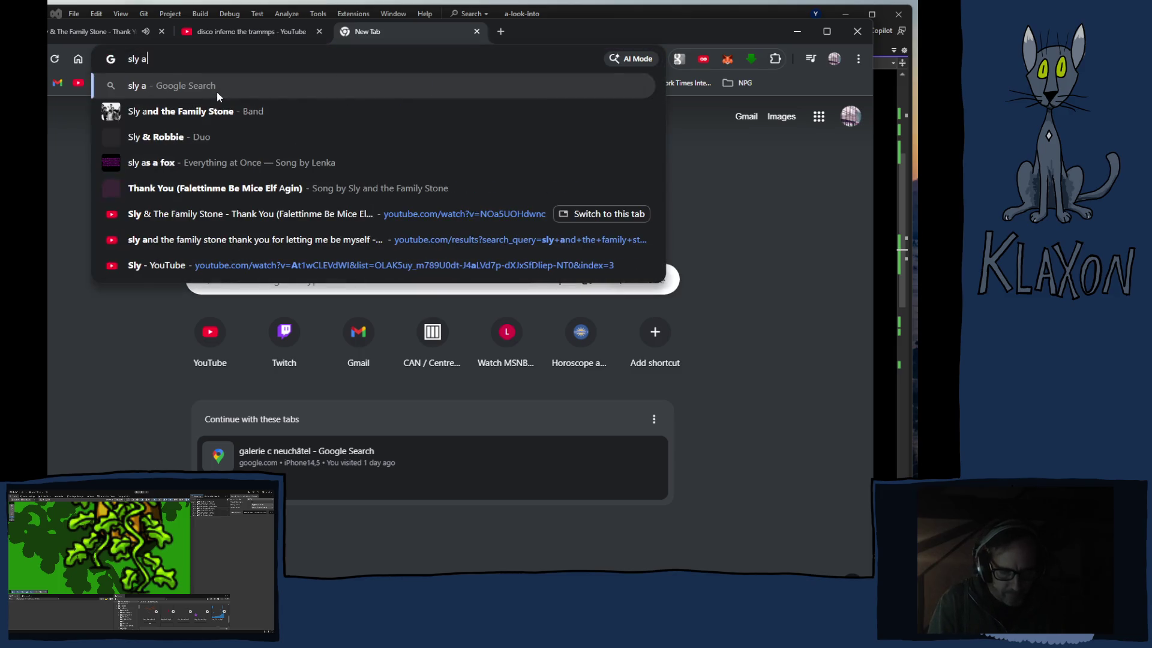
pyautogui.write('nd')
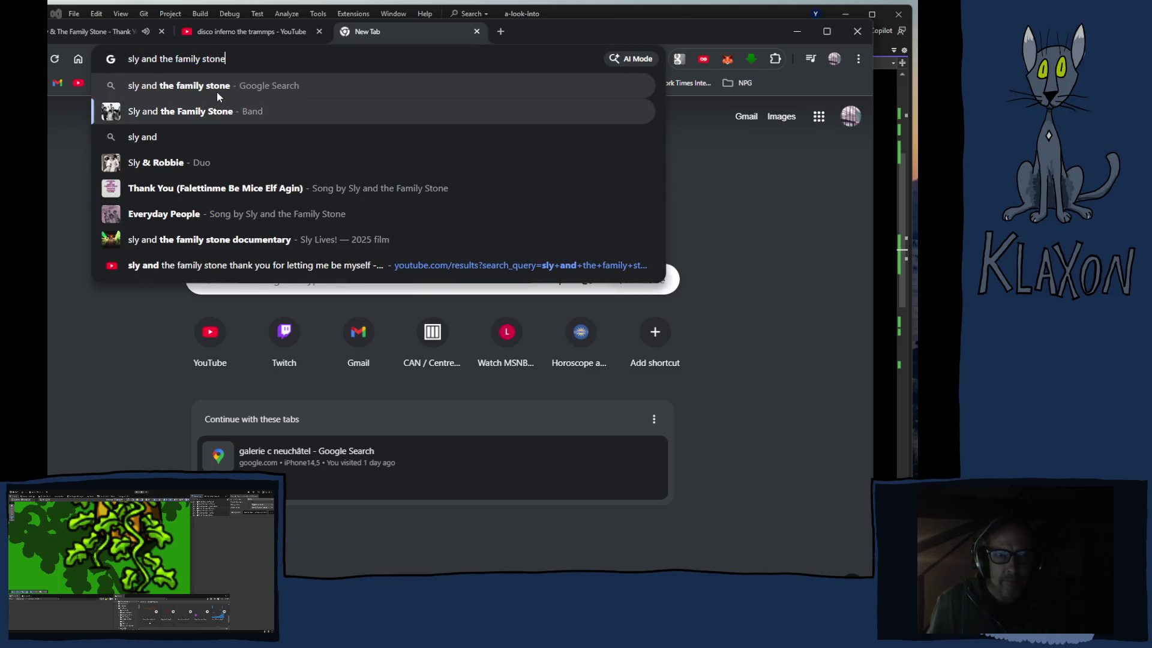
pyautogui.press('Down')
pyautogui.press('Return')
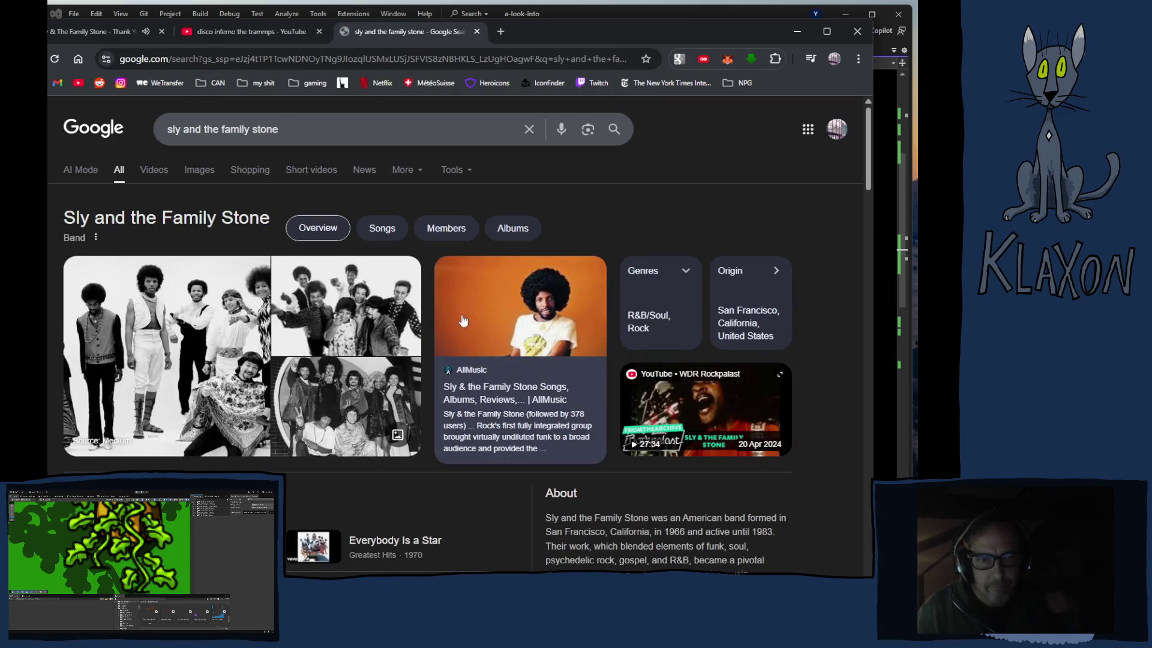
# Step: Show image results and preview the yellow-outfit, 'Higher!' review and Arizona Republic photos
pyautogui.click(198, 171)
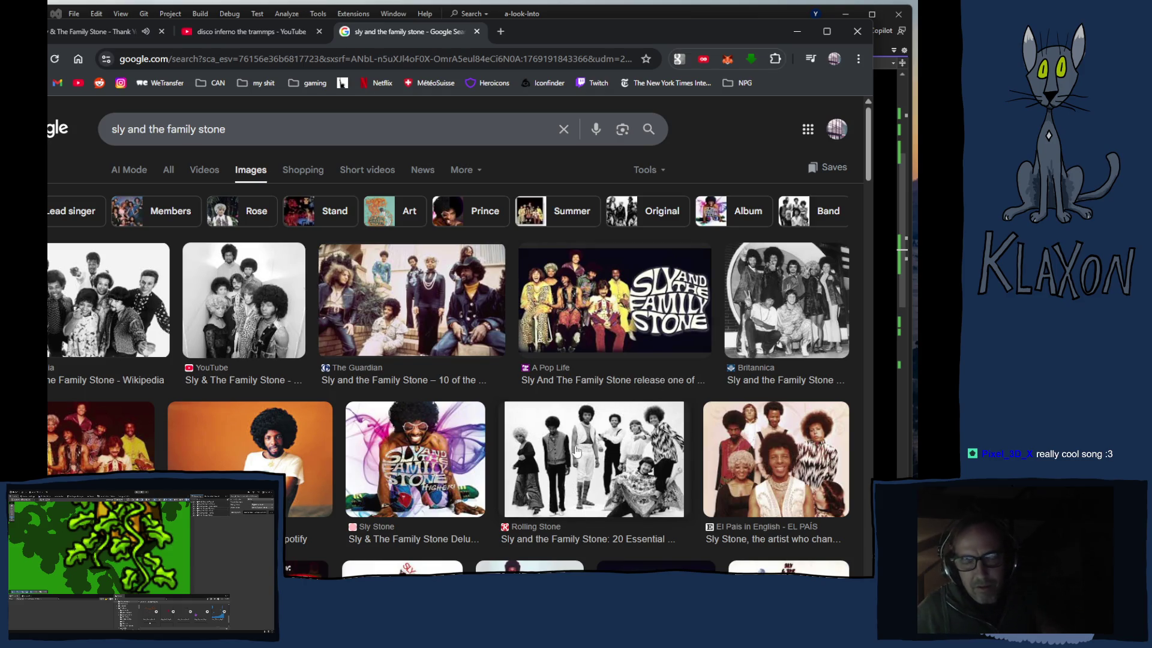
pyautogui.scroll(-3, 577, 453)
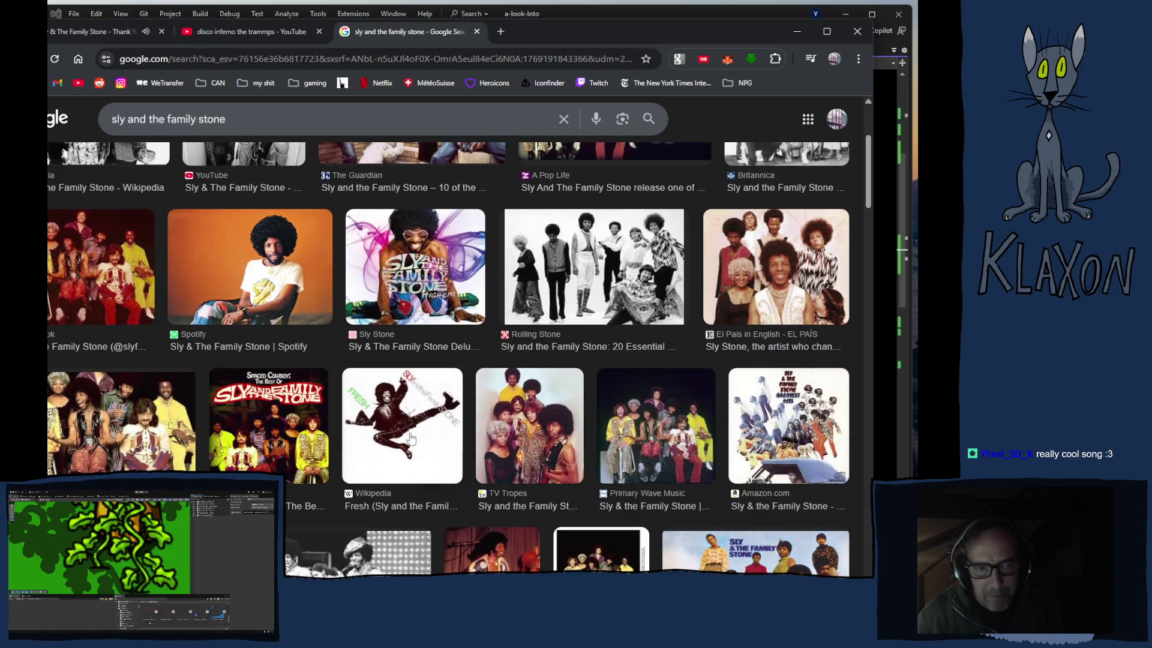
pyautogui.scroll(-1, 314, 446)
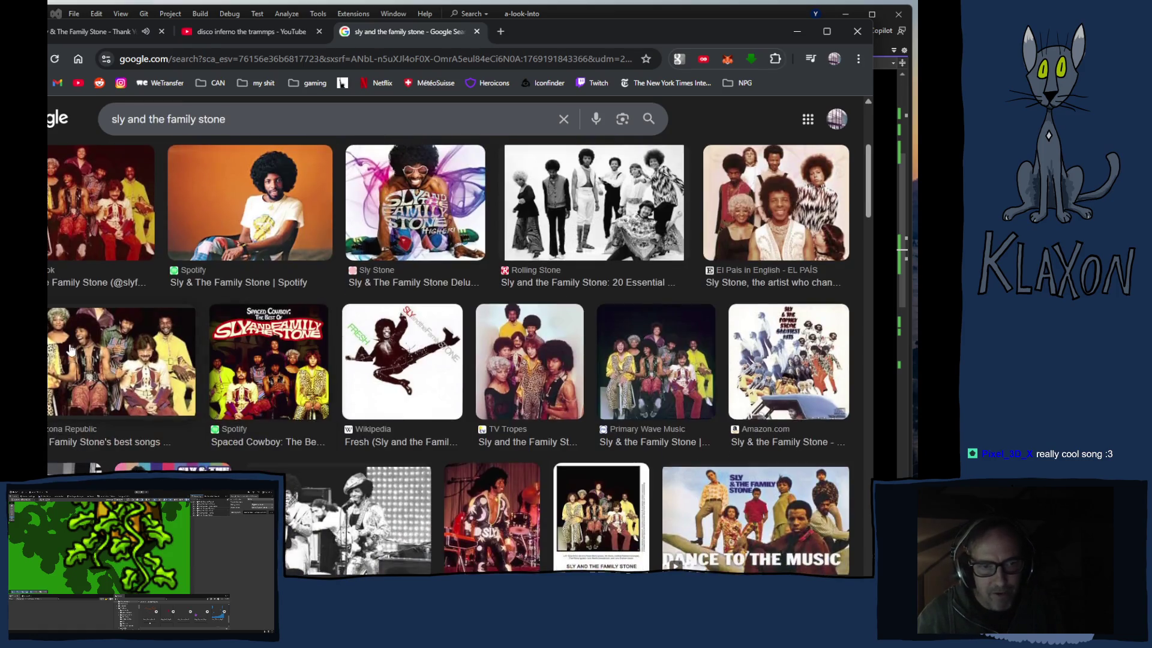
pyautogui.click(120, 360)
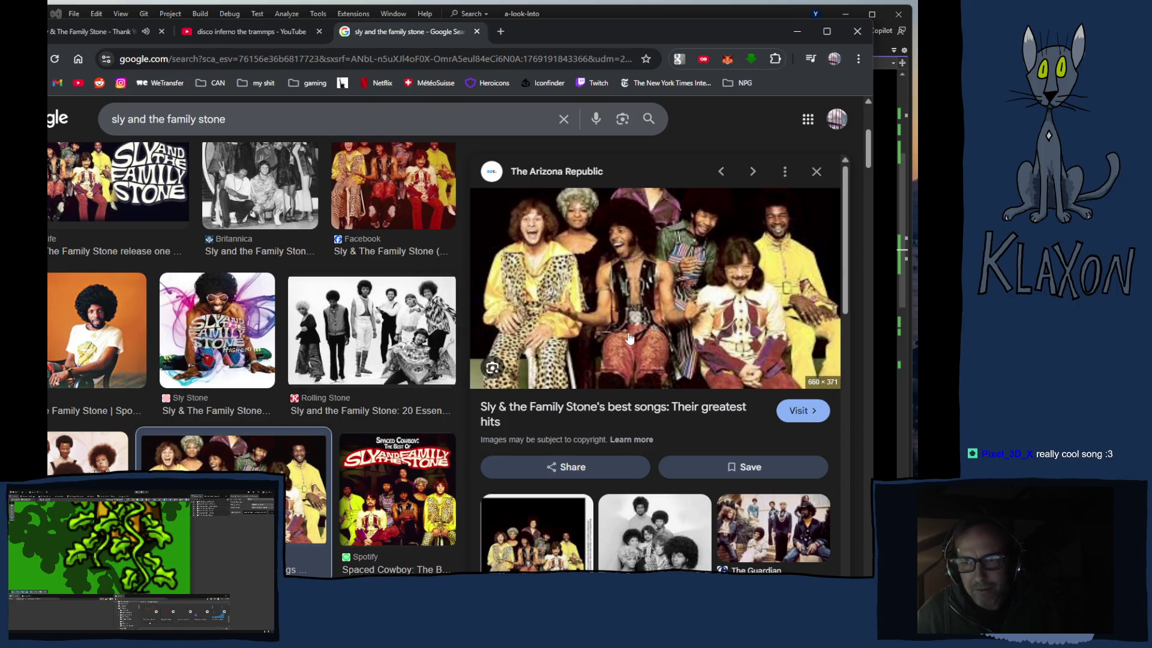
pyautogui.scroll(-1, 629, 338)
pyautogui.click(534, 427)
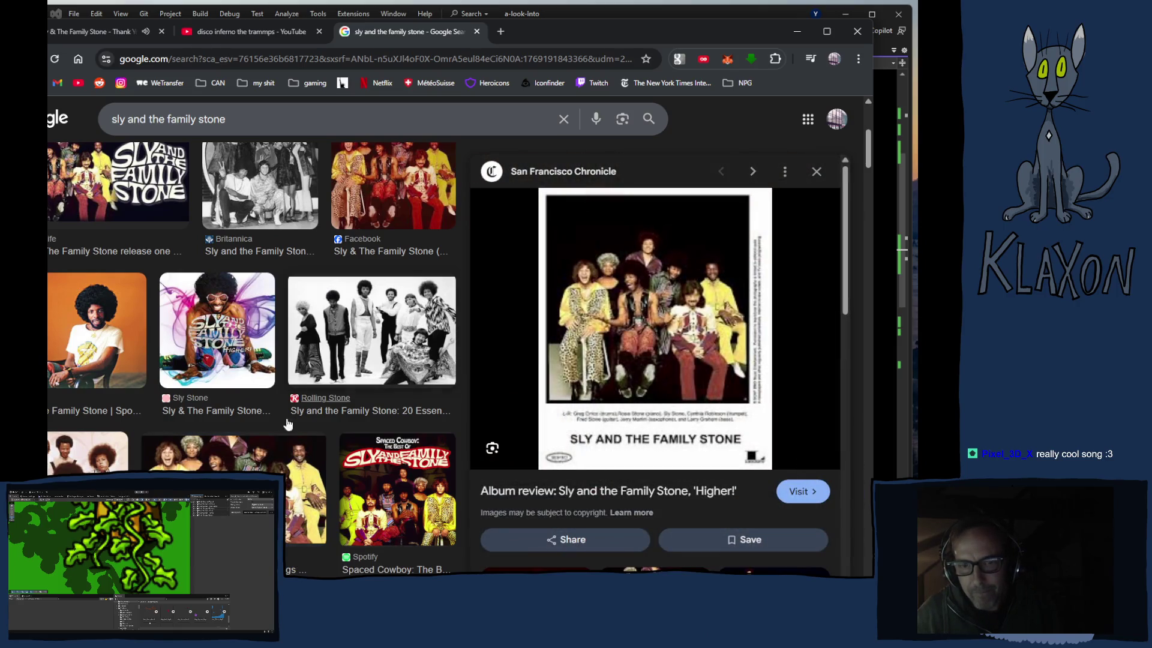
pyautogui.scroll(-4, 288, 424)
pyautogui.click(232, 250)
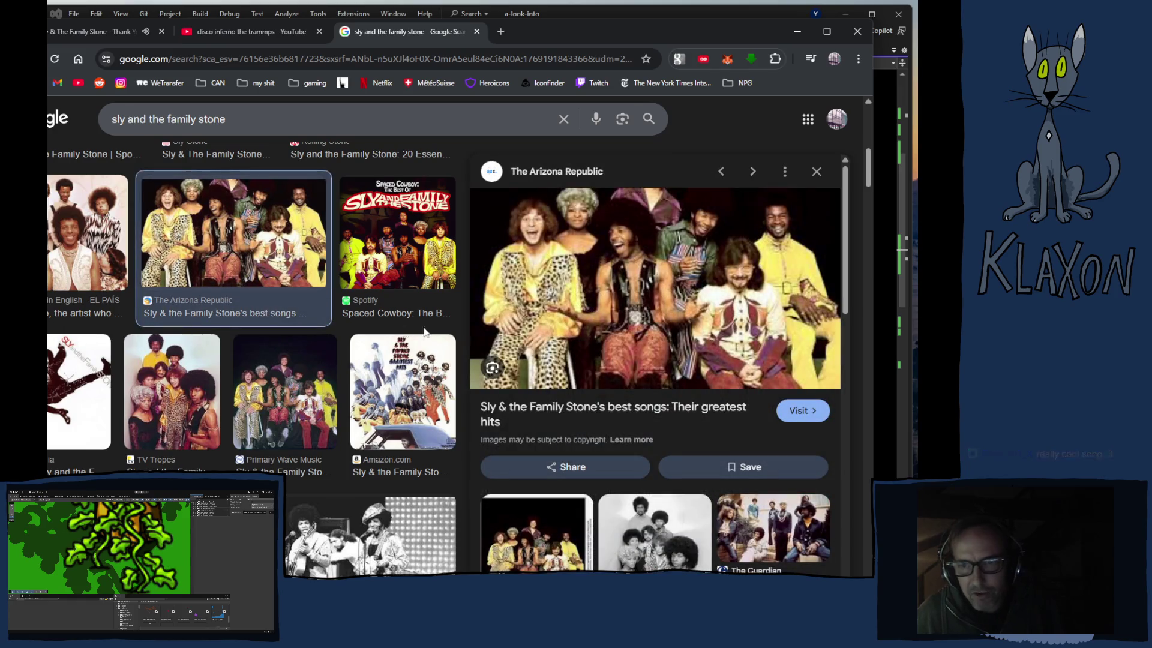
# Step: Enlarge the People.com photo of Sly Stone, then its related YouTube group photo
pyautogui.scroll(-2, 290, 336)
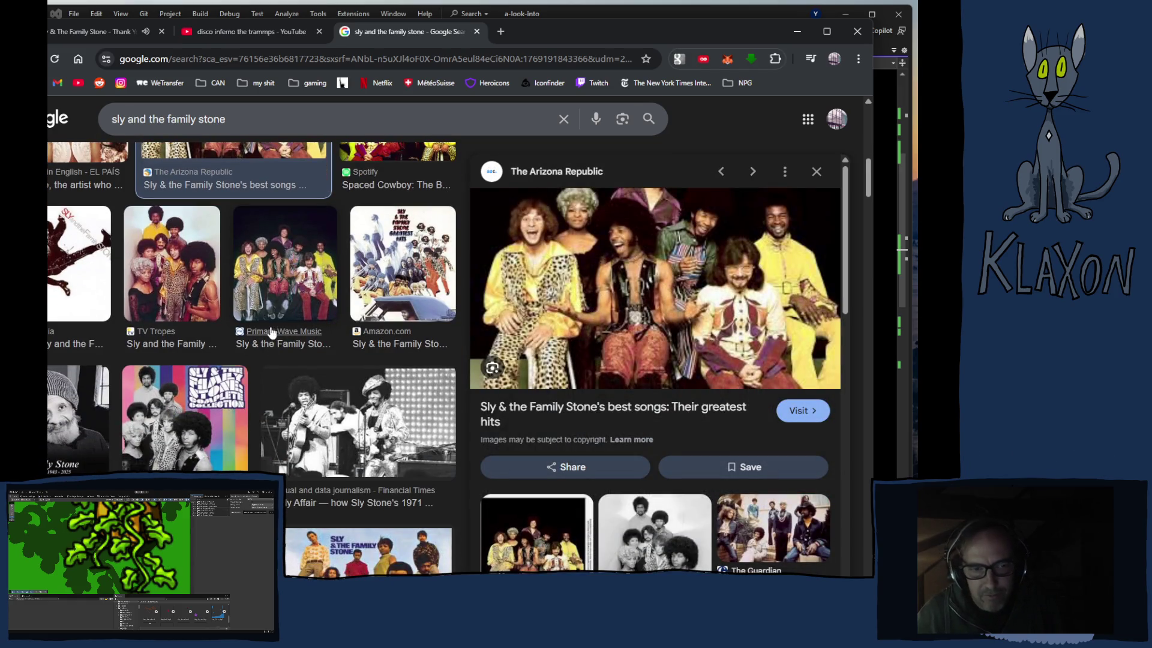
pyautogui.scroll(-2, 271, 331)
pyautogui.scroll(-3, 301, 450)
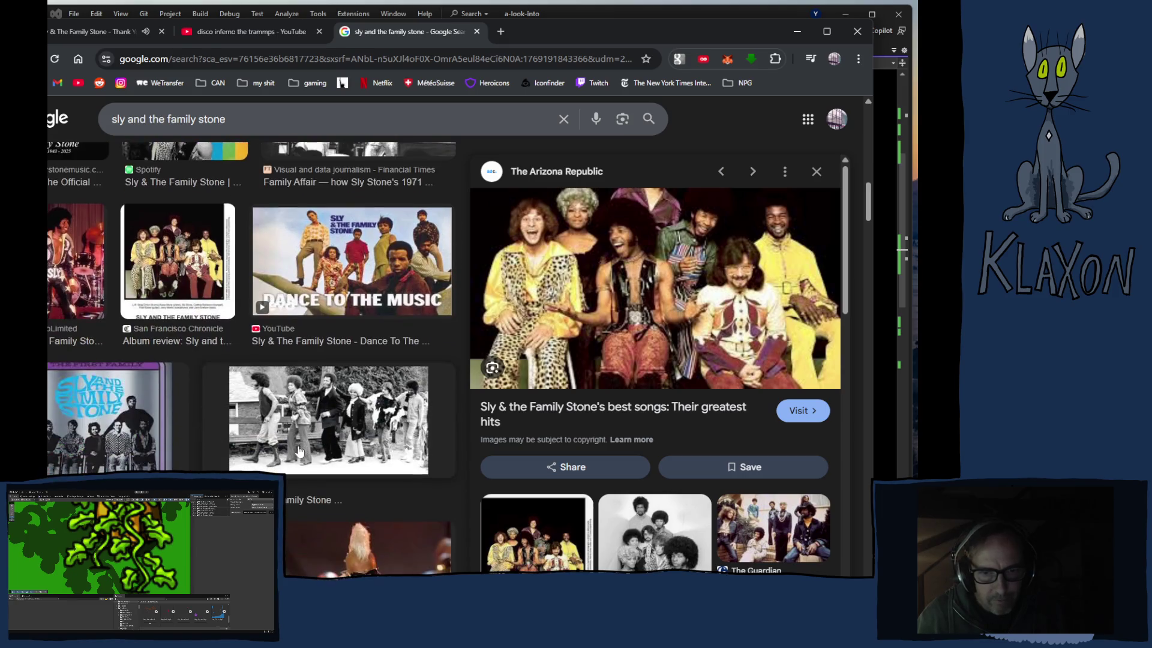
pyautogui.scroll(-5, 297, 517)
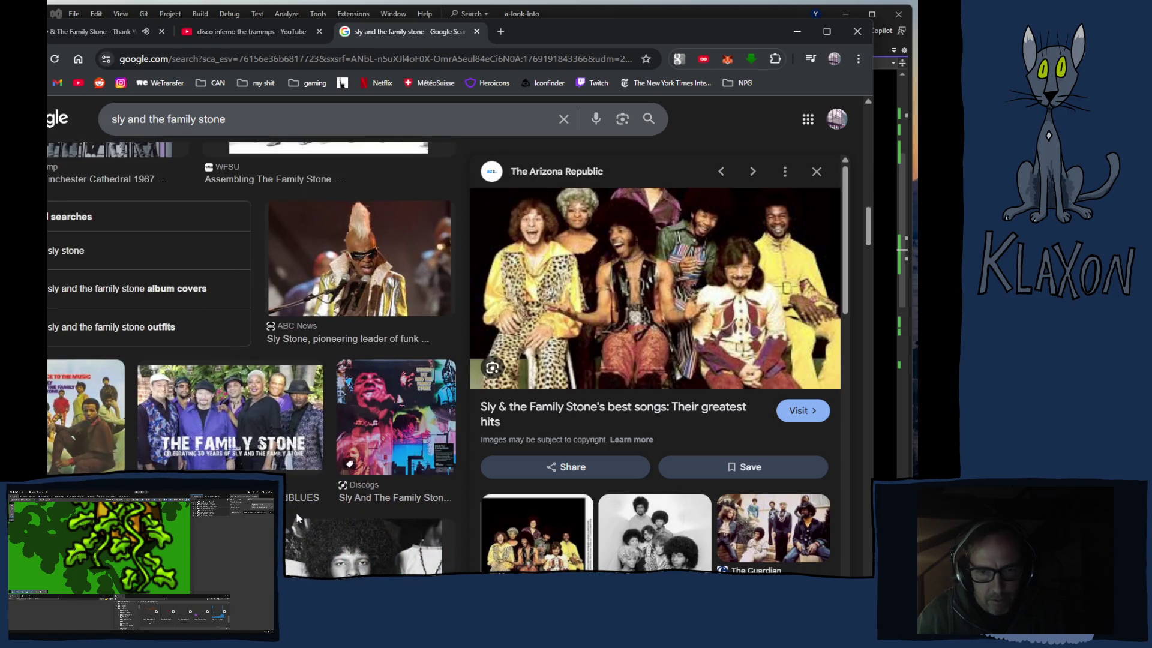
pyautogui.scroll(-2, 252, 360)
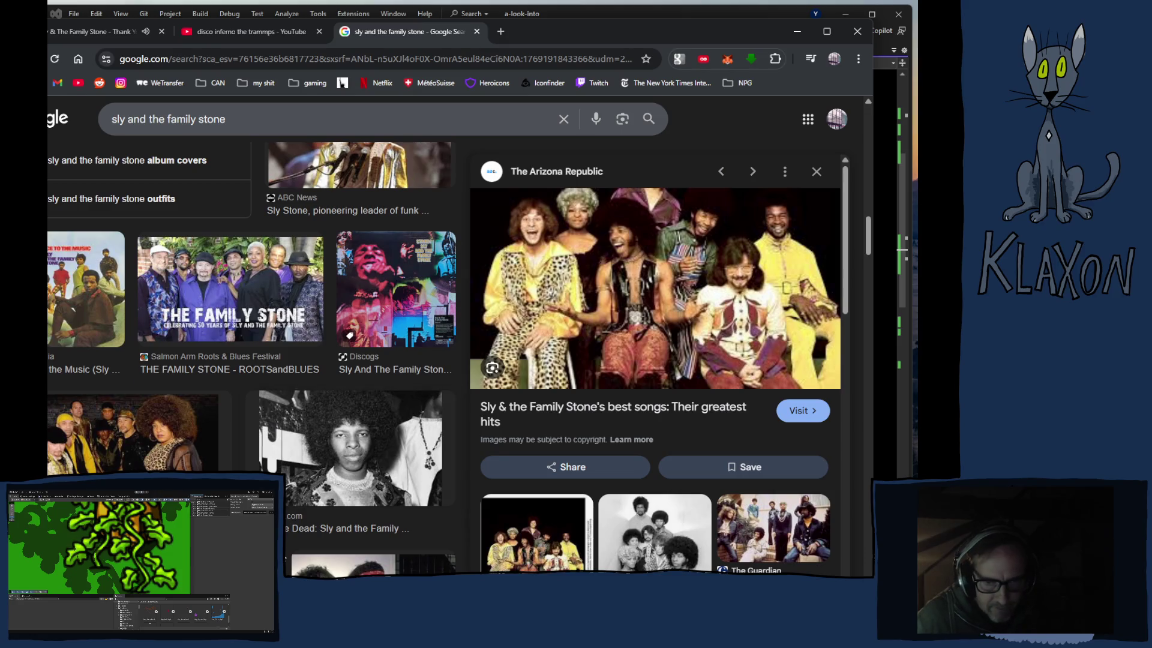
pyautogui.scroll(-1, 354, 414)
pyautogui.click(353, 407)
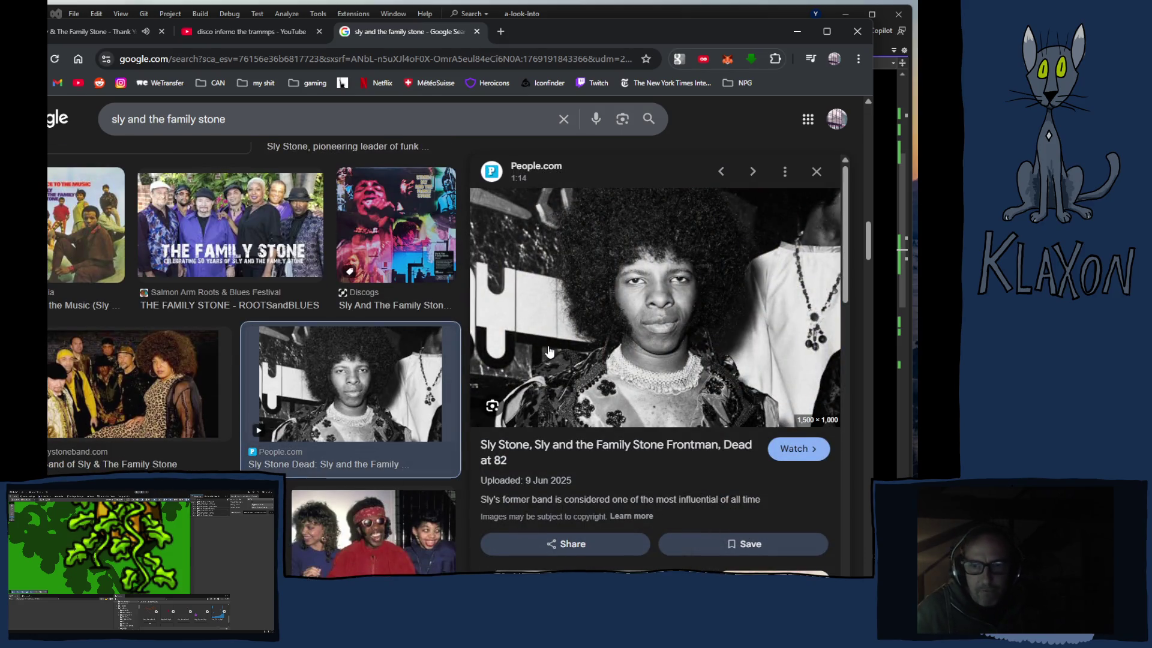
pyautogui.scroll(-1, 631, 413)
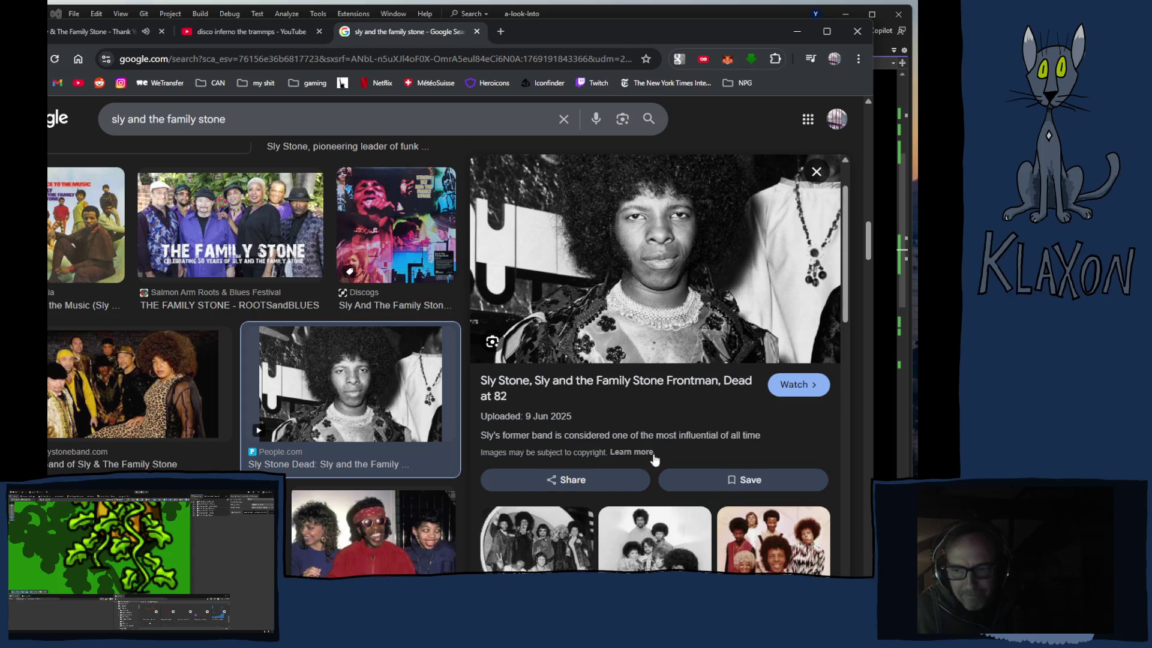
pyautogui.click(664, 555)
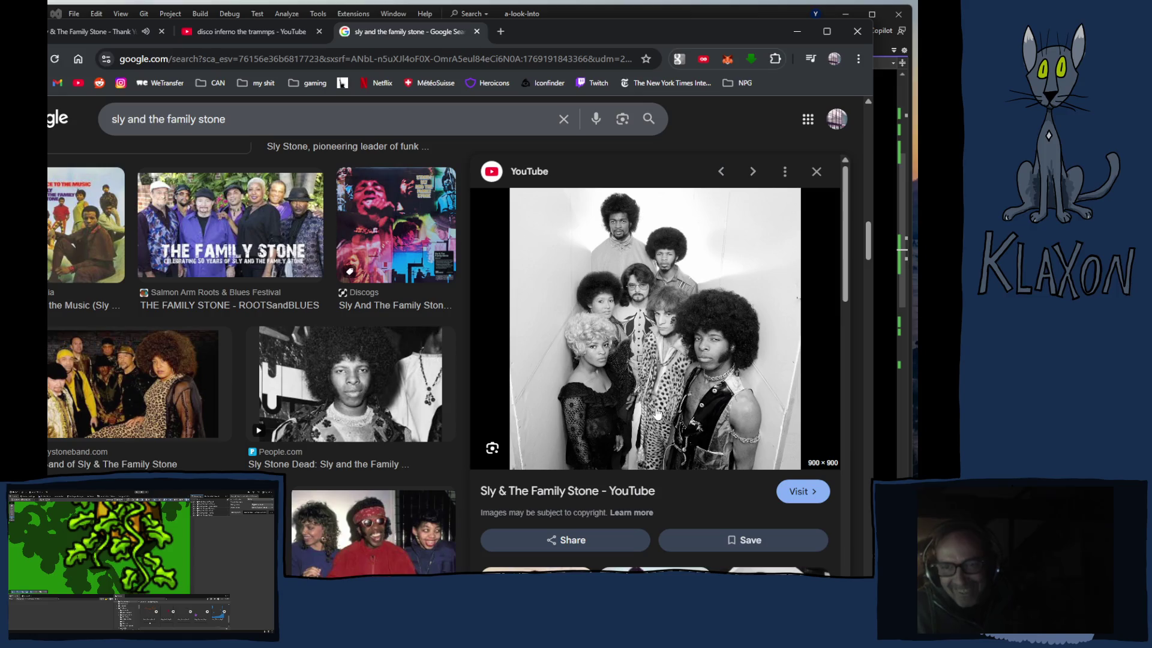
# Step: Enlarge the Ed Sullivan Show performance image, then the related Songkick concert photo
pyautogui.scroll(-5, 341, 418)
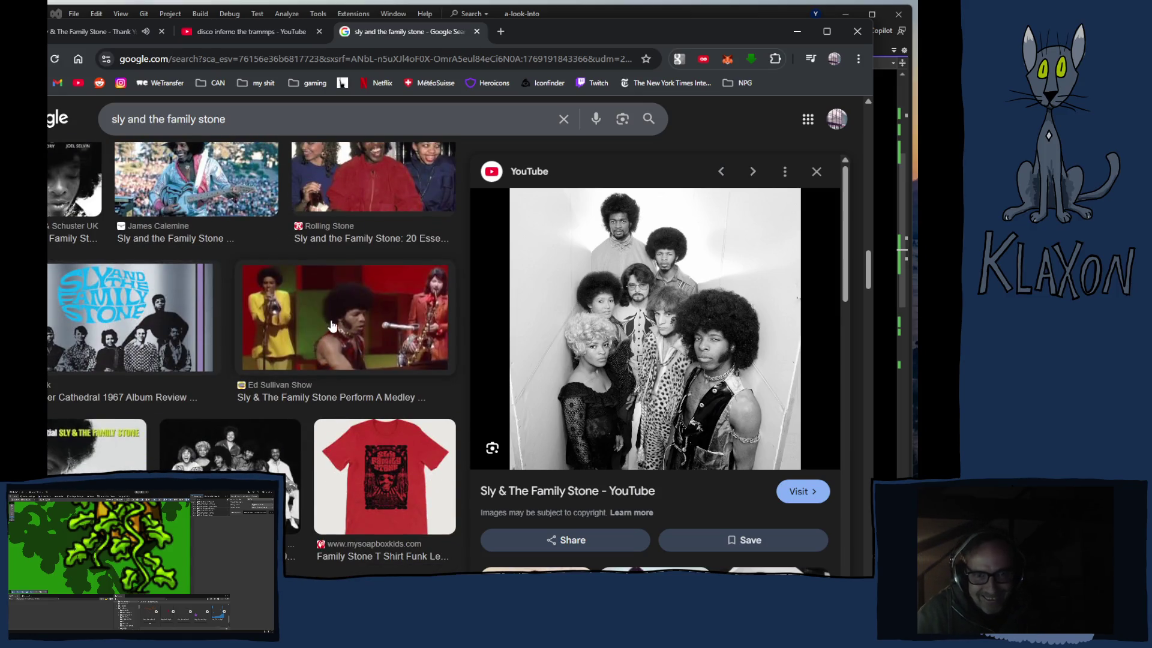
pyautogui.click(340, 345)
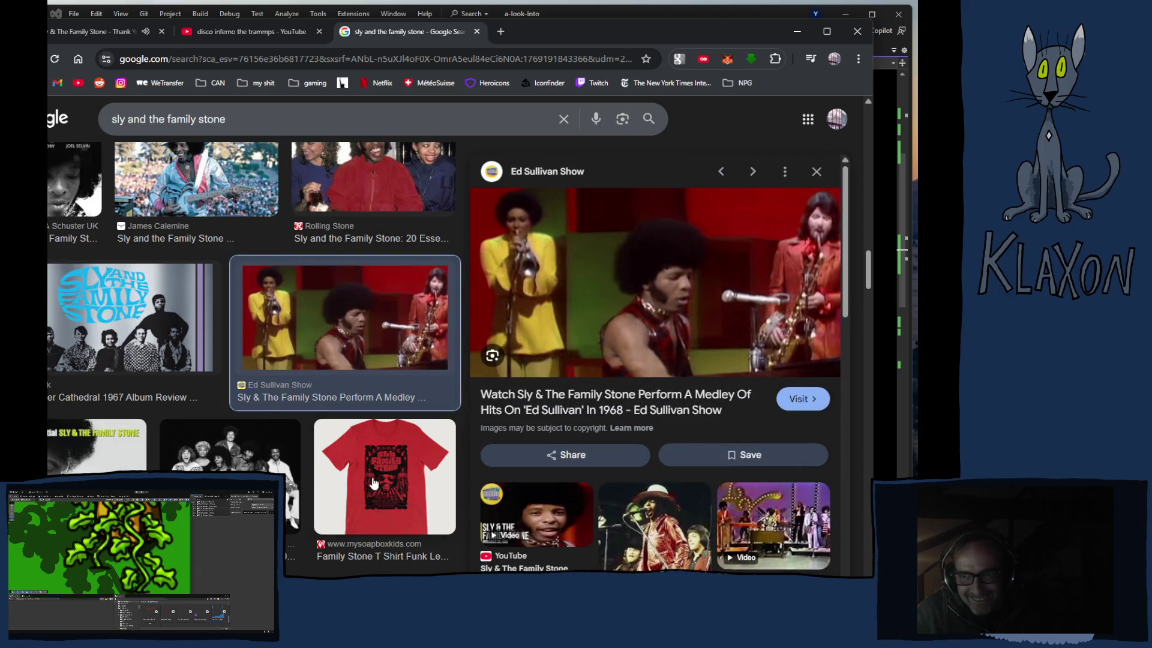
pyautogui.click(646, 519)
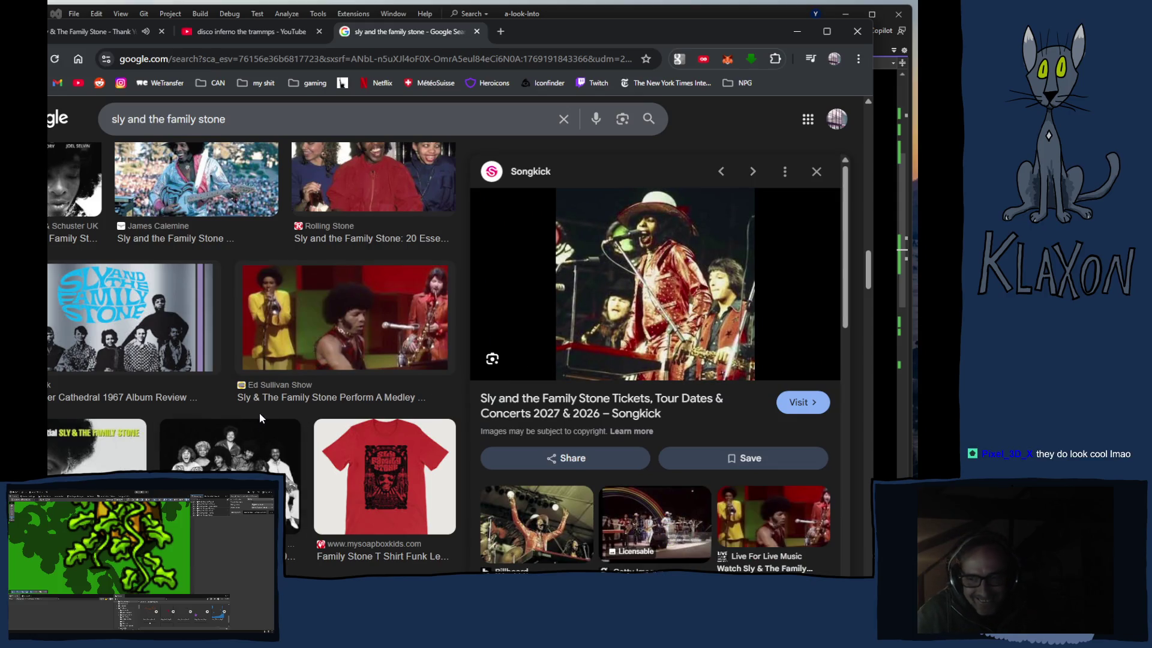
pyautogui.scroll(-6, 205, 403)
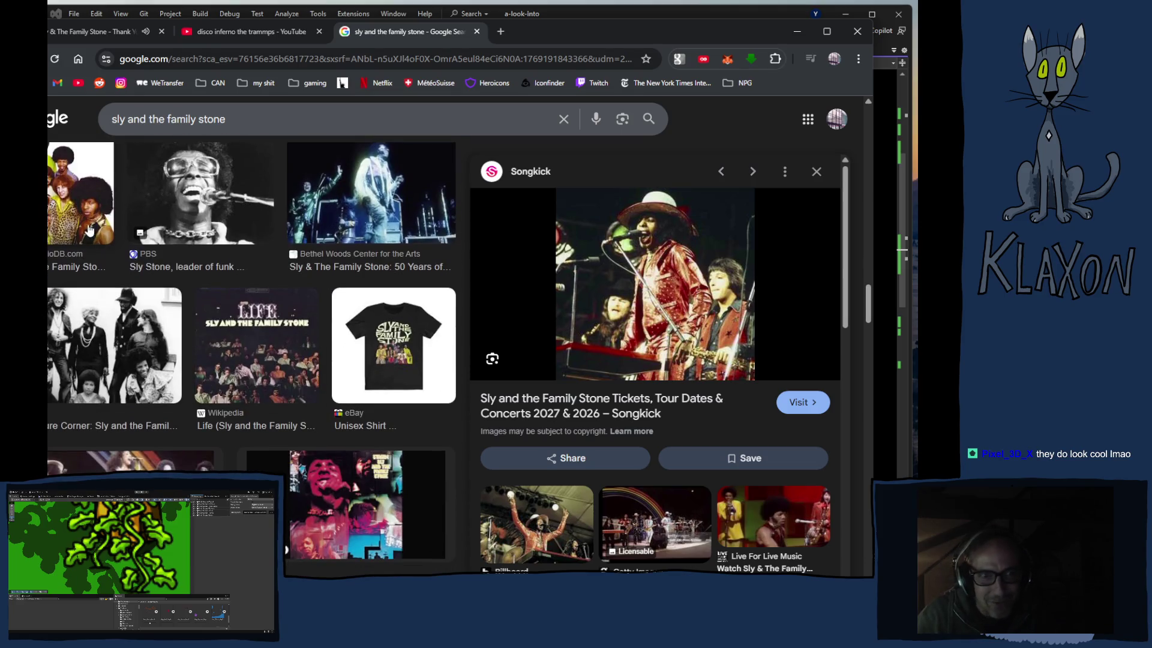
pyautogui.scroll(-4, 233, 415)
pyautogui.scroll(-2, 246, 432)
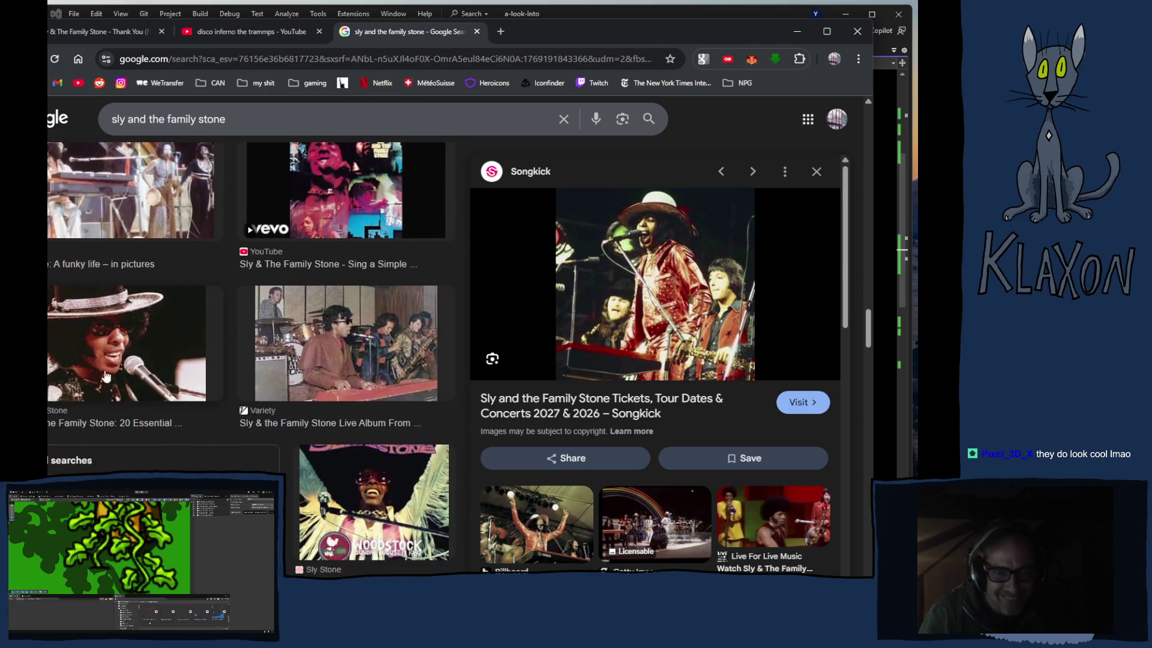
# Step: View the Rolling Stone and Russ & Gary's band photos, then start 'Disco Inferno (Edit)' on YouTube
pyautogui.click(159, 344)
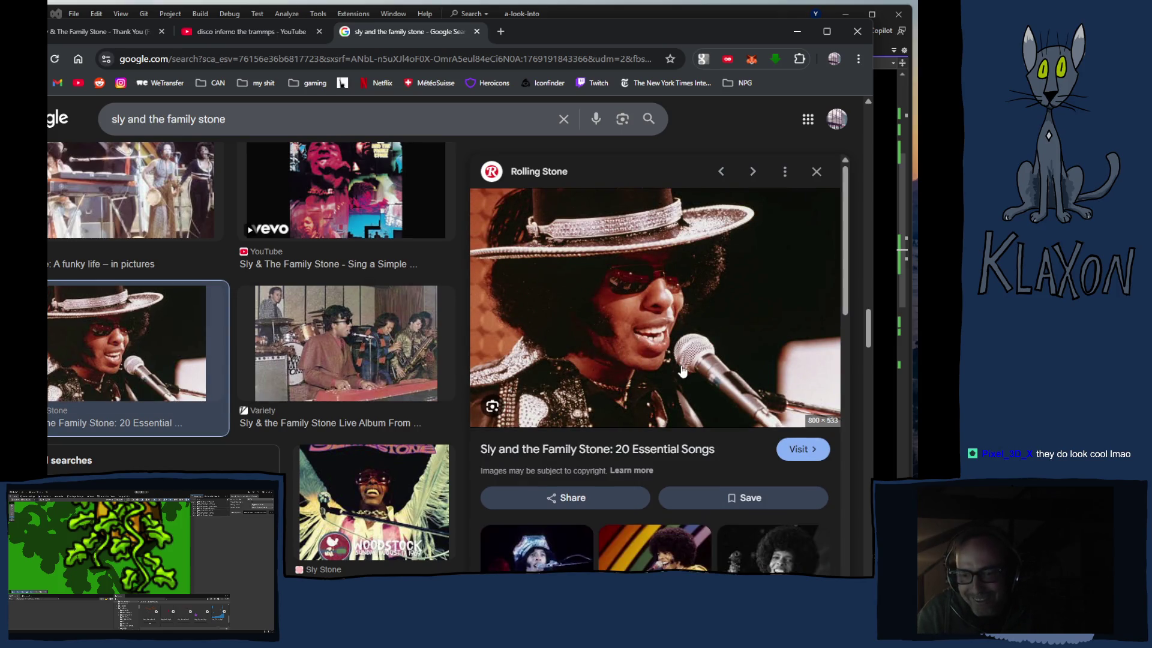
pyautogui.scroll(-4, 684, 369)
pyautogui.scroll(-1, 664, 356)
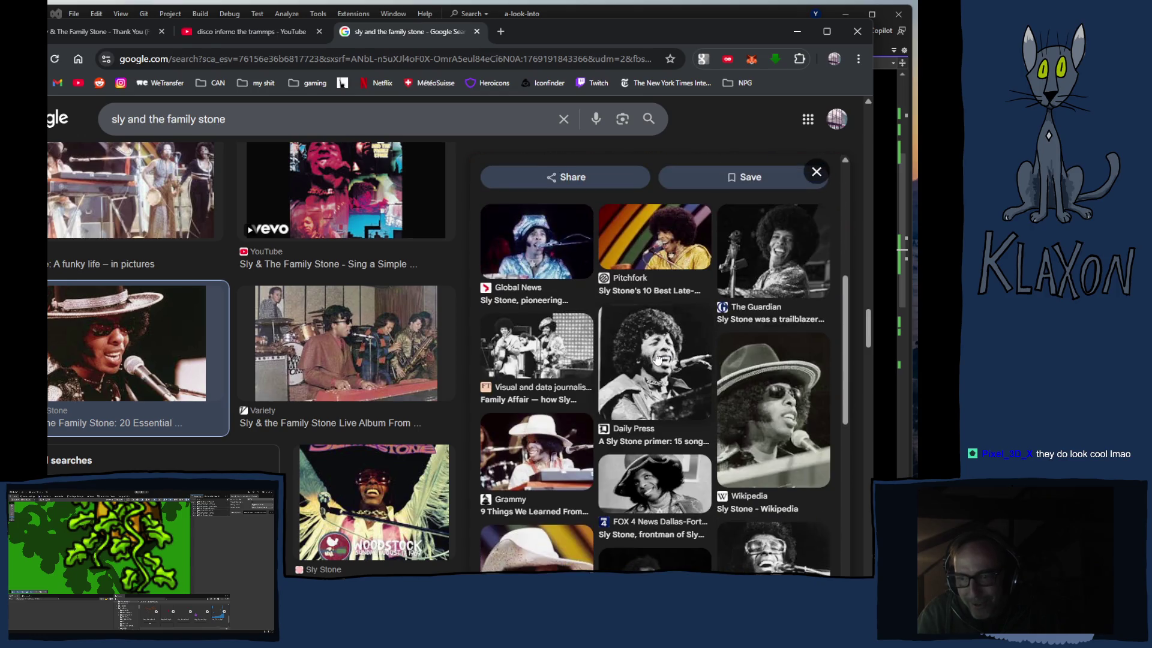
pyautogui.scroll(-2, 696, 492)
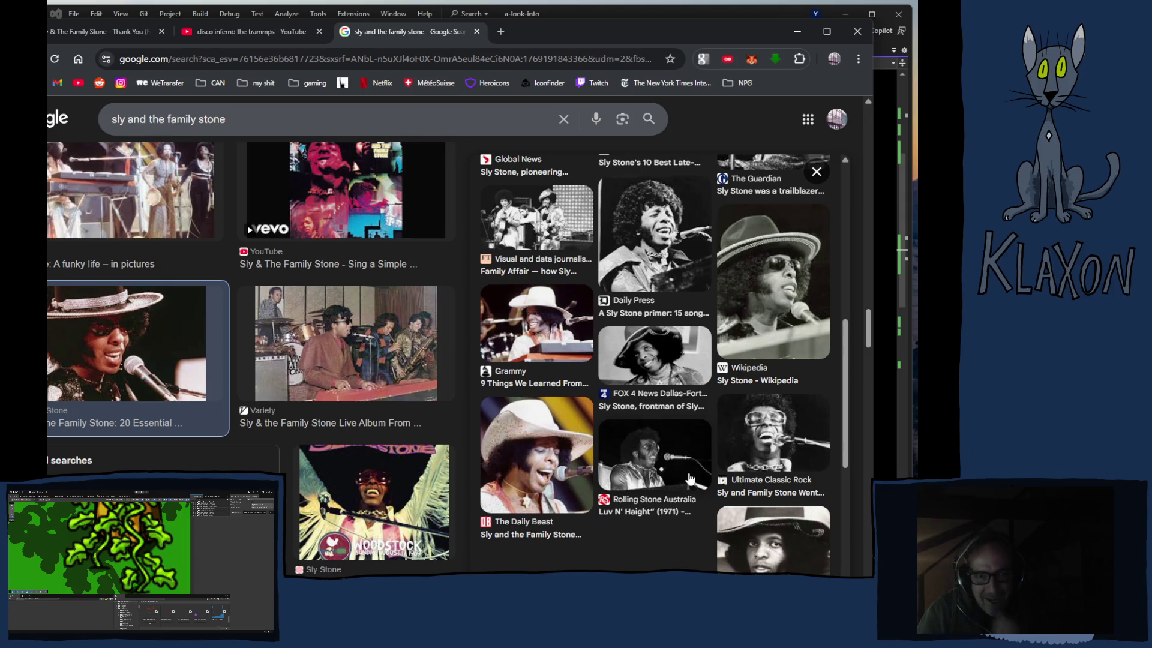
pyautogui.scroll(-4, 680, 468)
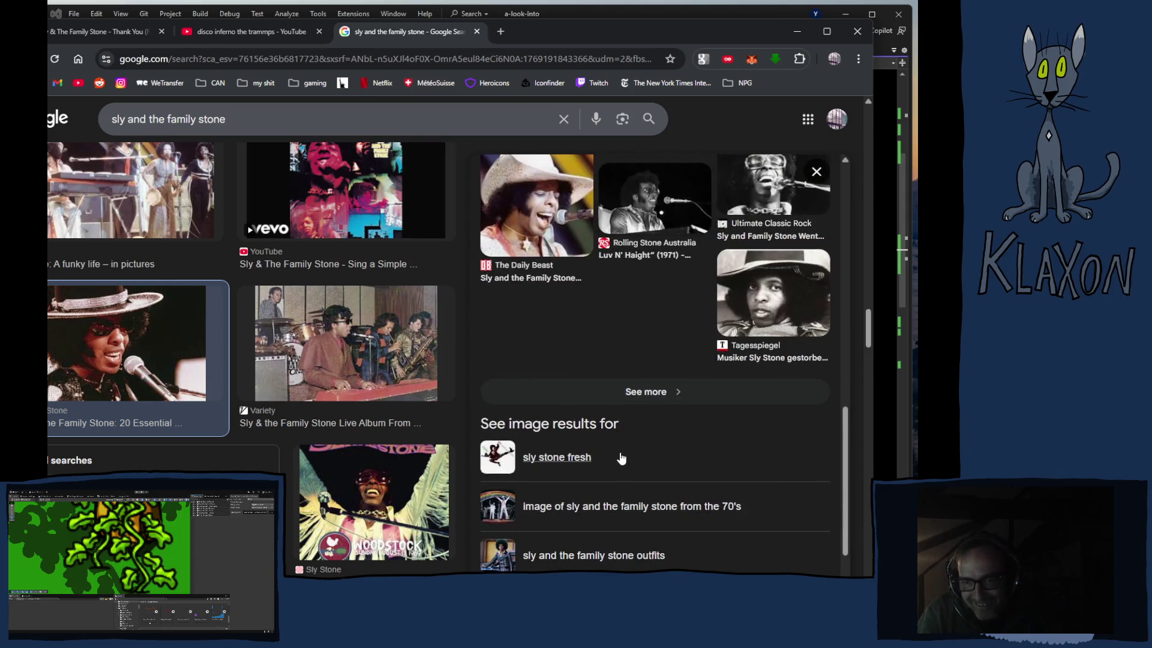
pyautogui.scroll(-5, 318, 444)
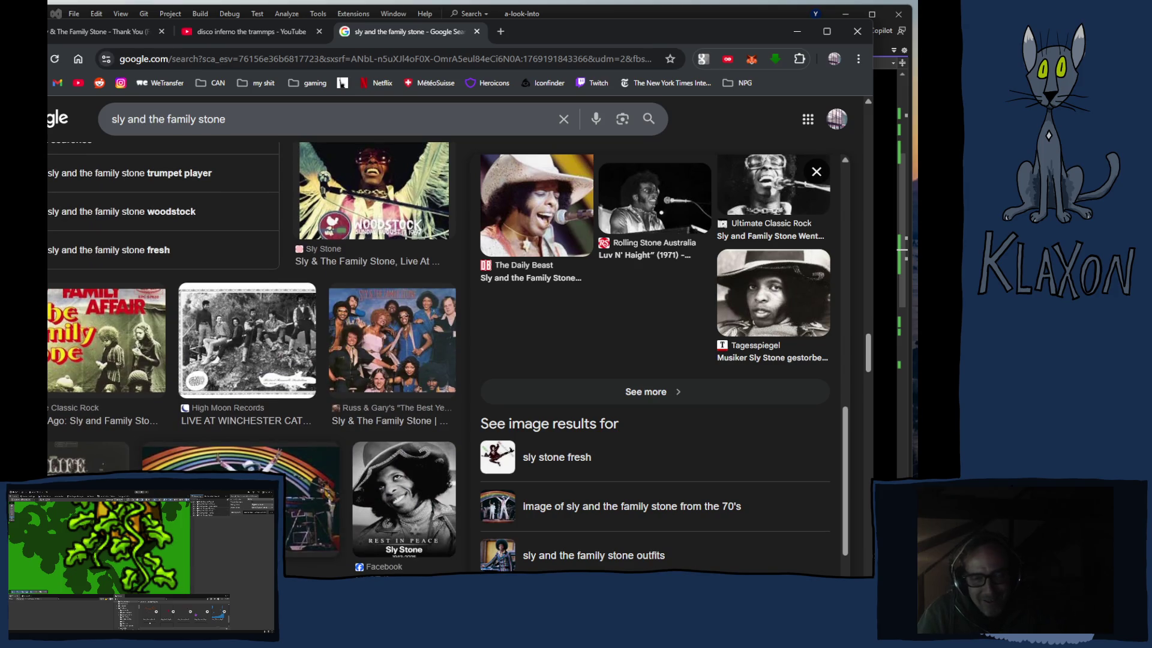
pyautogui.click(381, 358)
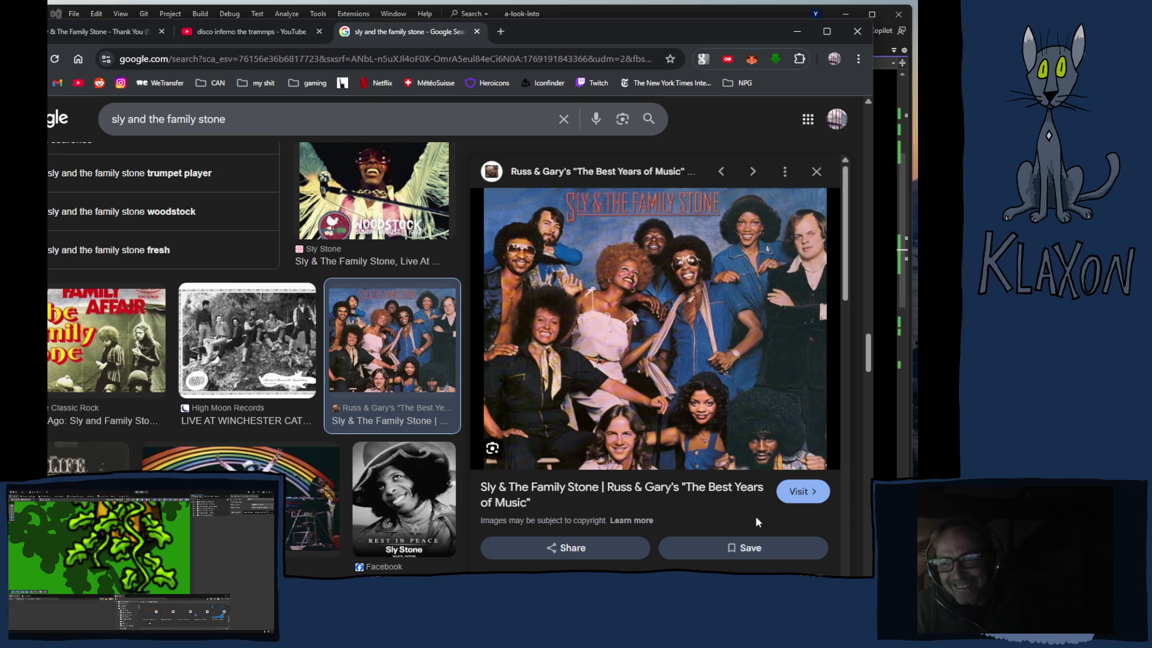
pyautogui.click(248, 35)
pyautogui.click(303, 282)
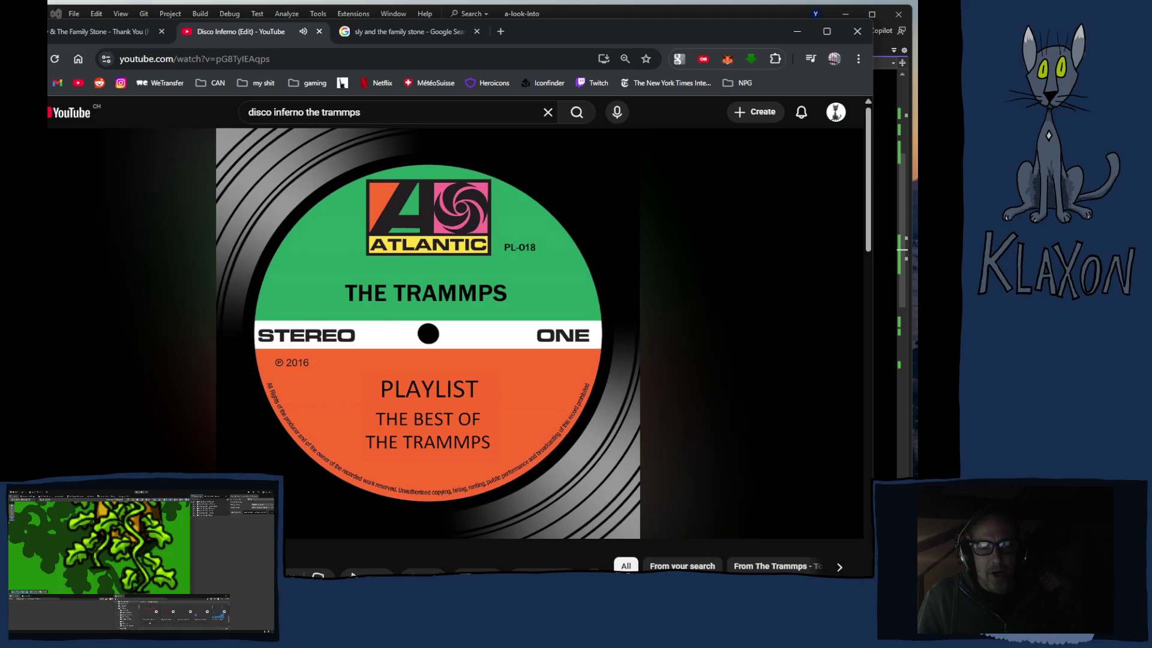
# Step: Pause and close the Disco Inferno tab, returning to the Sly & The Family Stone video
pyautogui.click(348, 270)
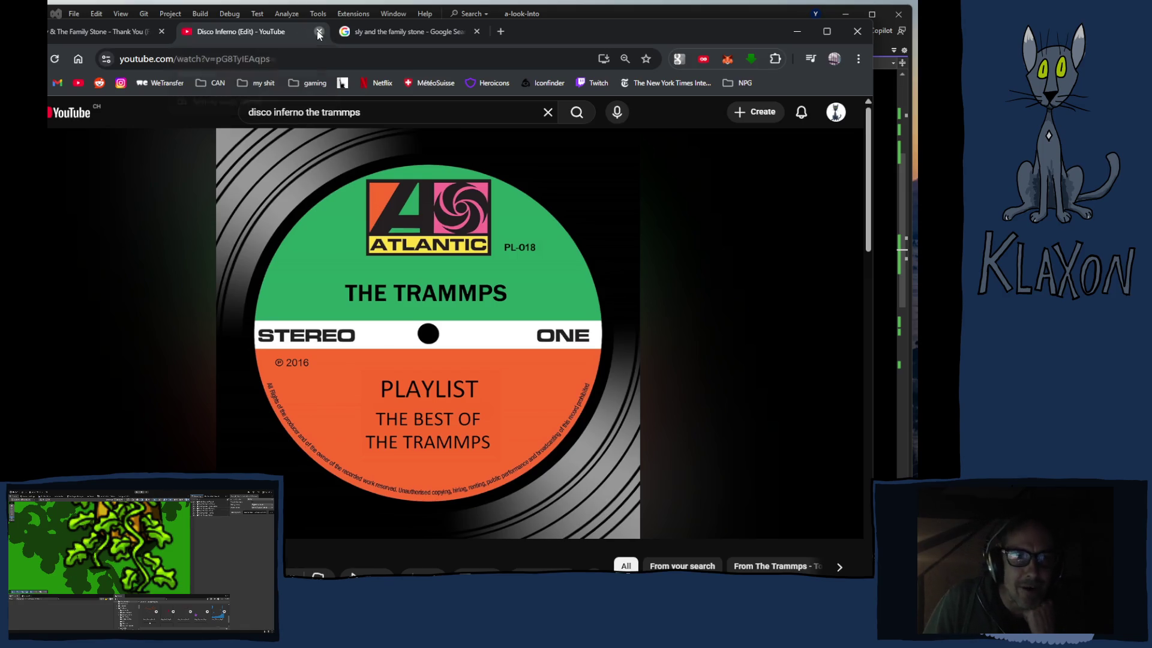
pyautogui.click(320, 32)
pyautogui.click(99, 32)
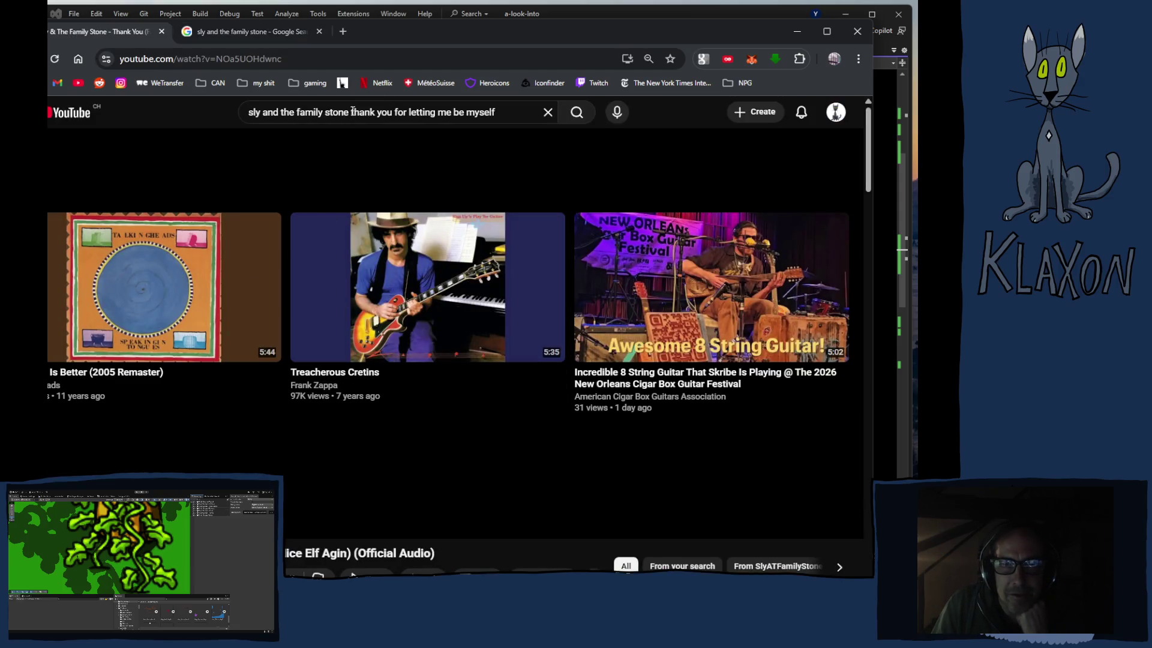
# Step: Search 'sly and the family stone', then pick There's a Riot Goin' On from the channel's Releases
pyautogui.moveTo(349, 114); pyautogui.dragTo(513, 113)
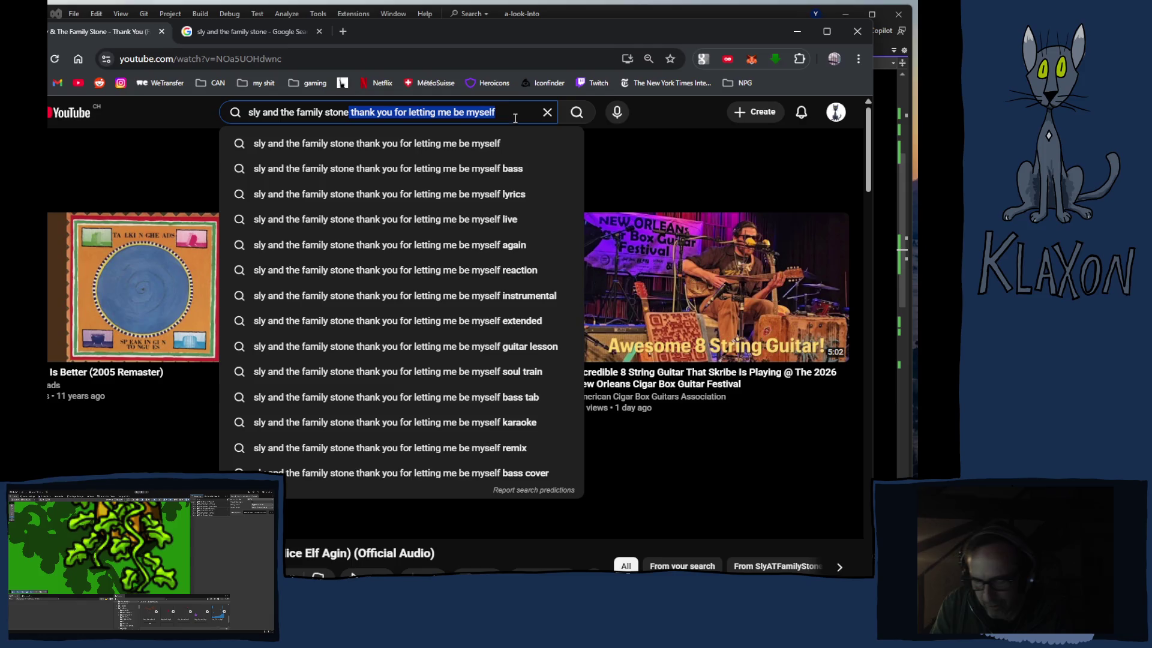
pyautogui.press('BackSpace')
pyautogui.press('Return')
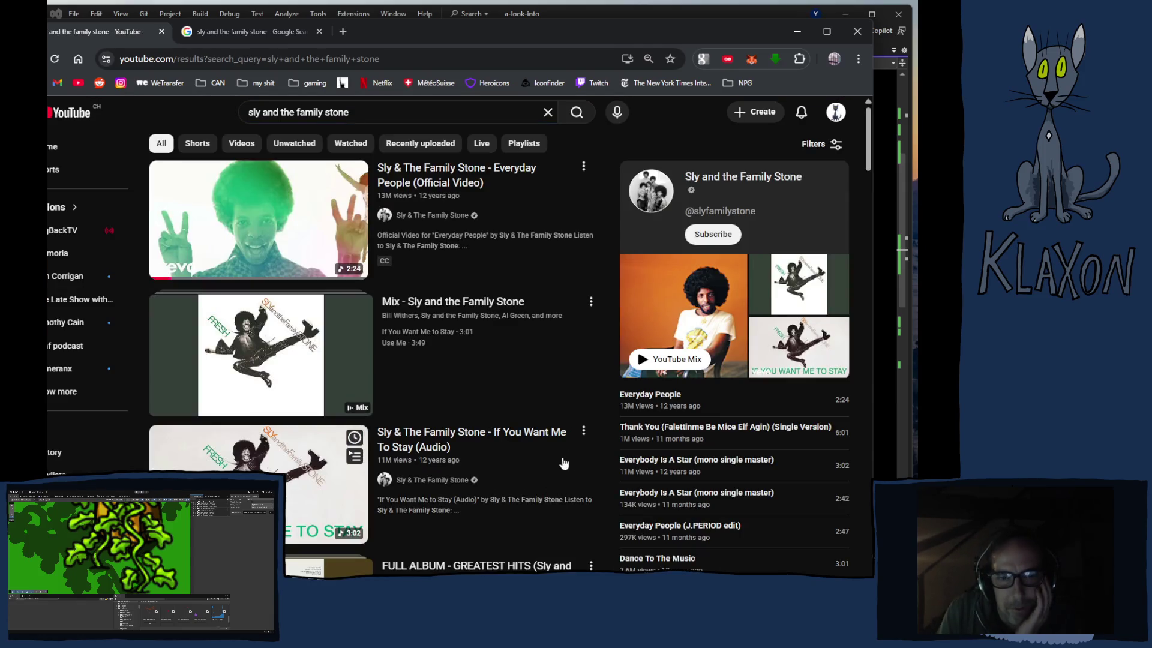
pyautogui.click(736, 177)
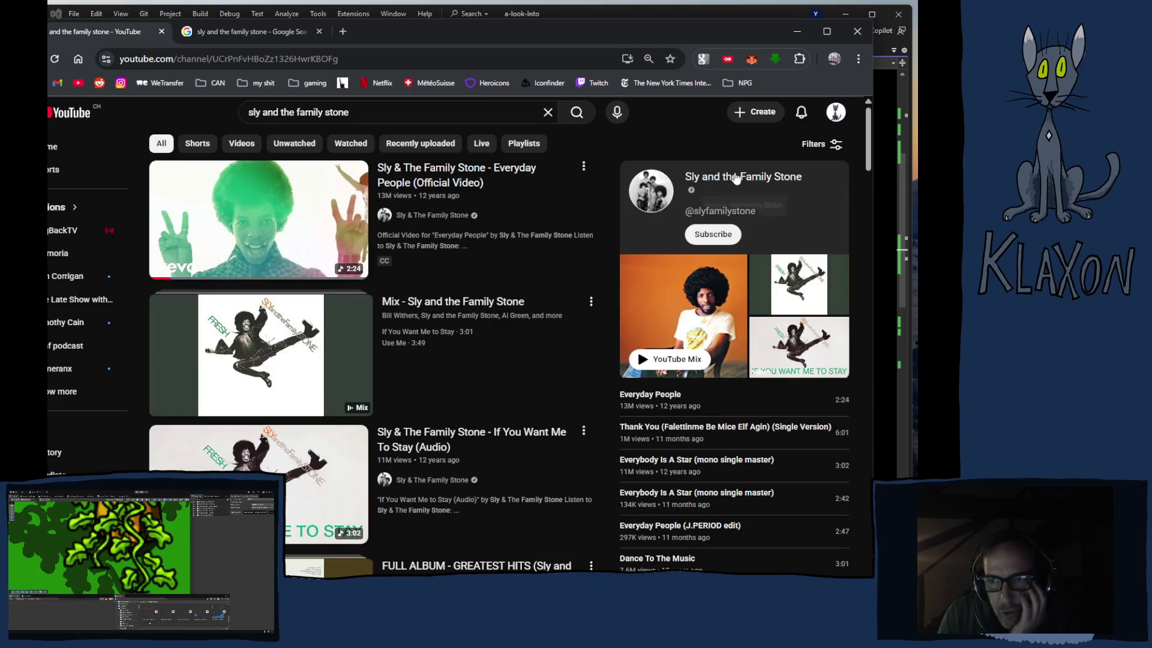
pyautogui.click(335, 371)
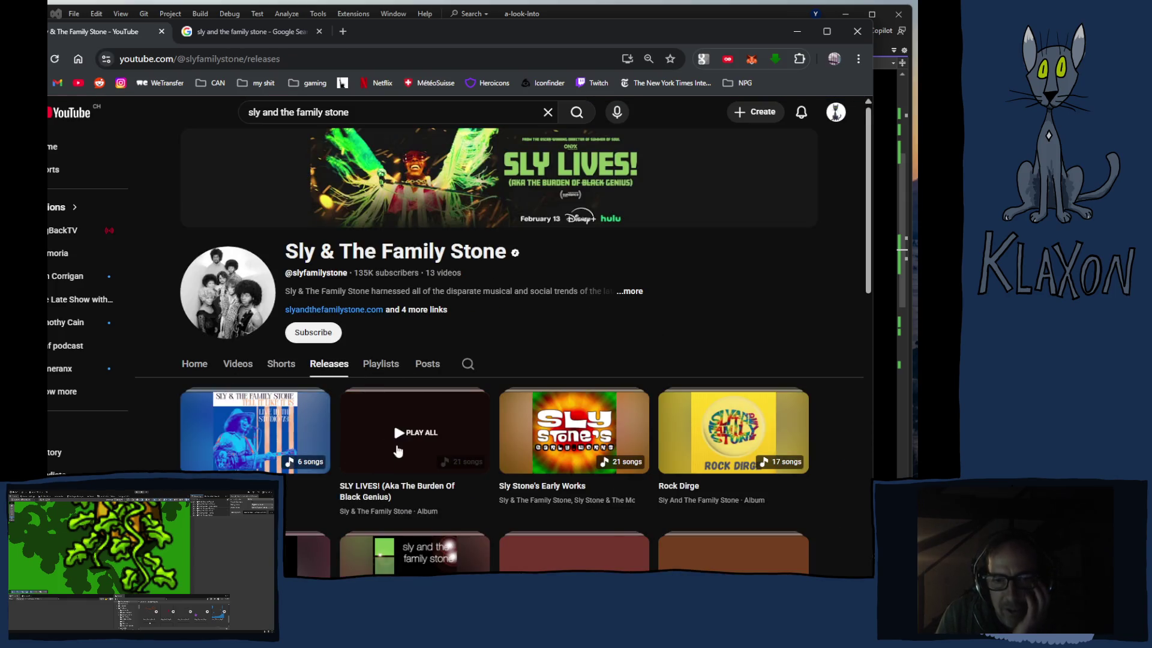
pyautogui.scroll(-2, 571, 513)
pyautogui.scroll(-5, 572, 513)
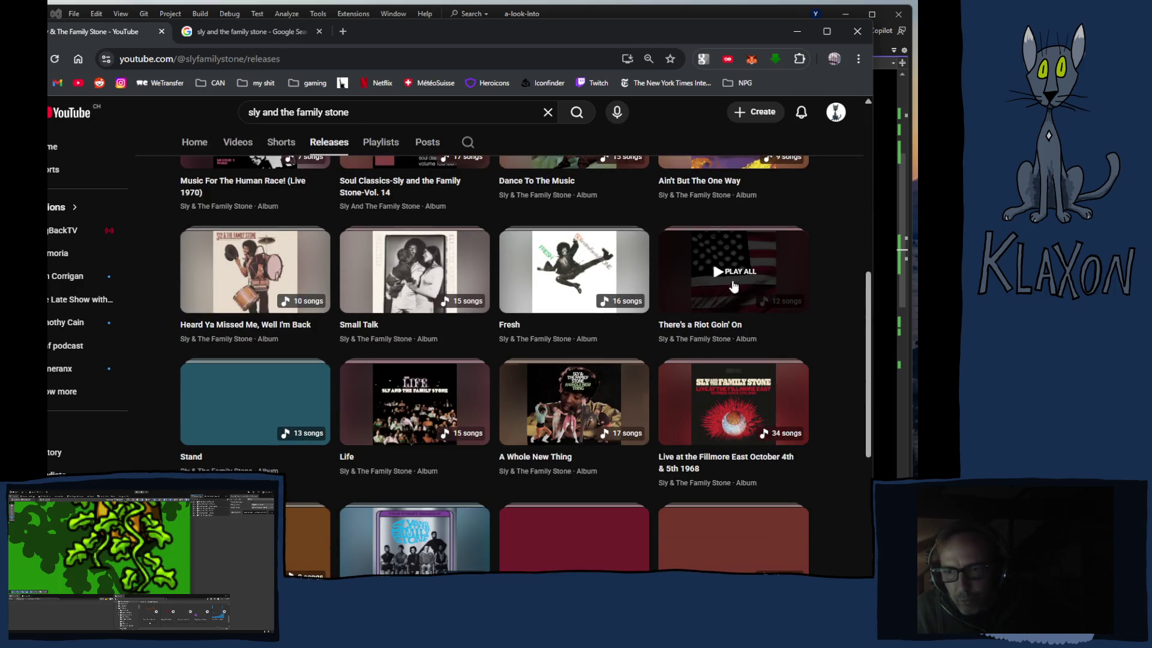
pyautogui.click(711, 264)
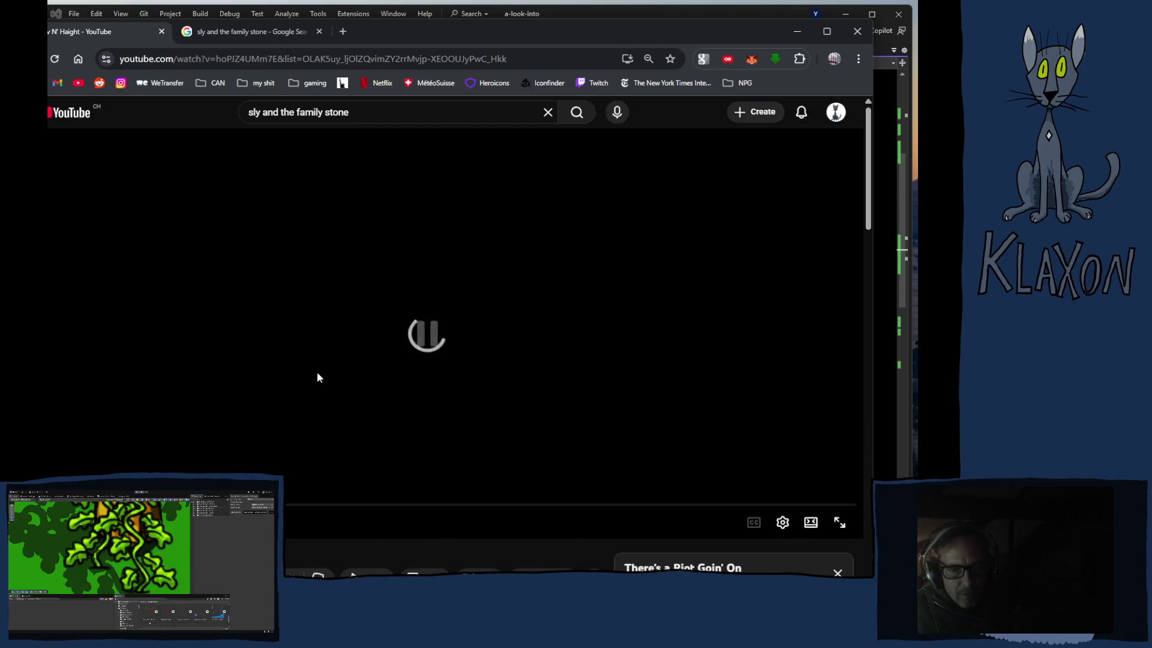
# Step: Browse the album playlist, seek within Luv N' Haight, then switch to Family Affair
pyautogui.scroll(-4, 472, 449)
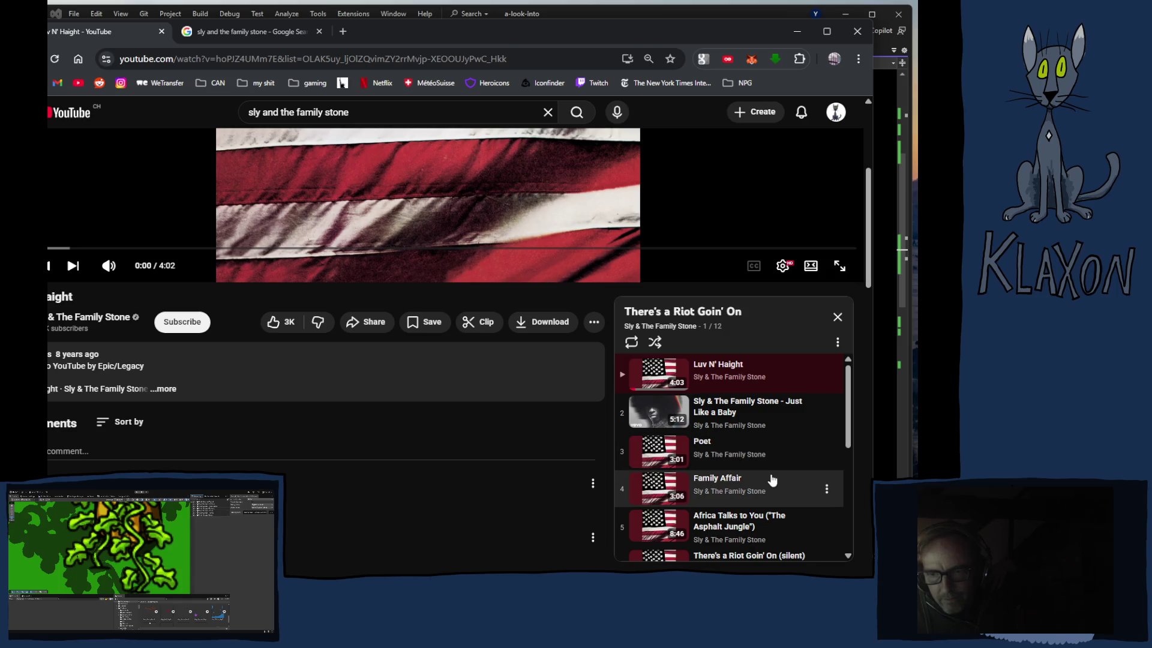
pyautogui.scroll(-2, 772, 479)
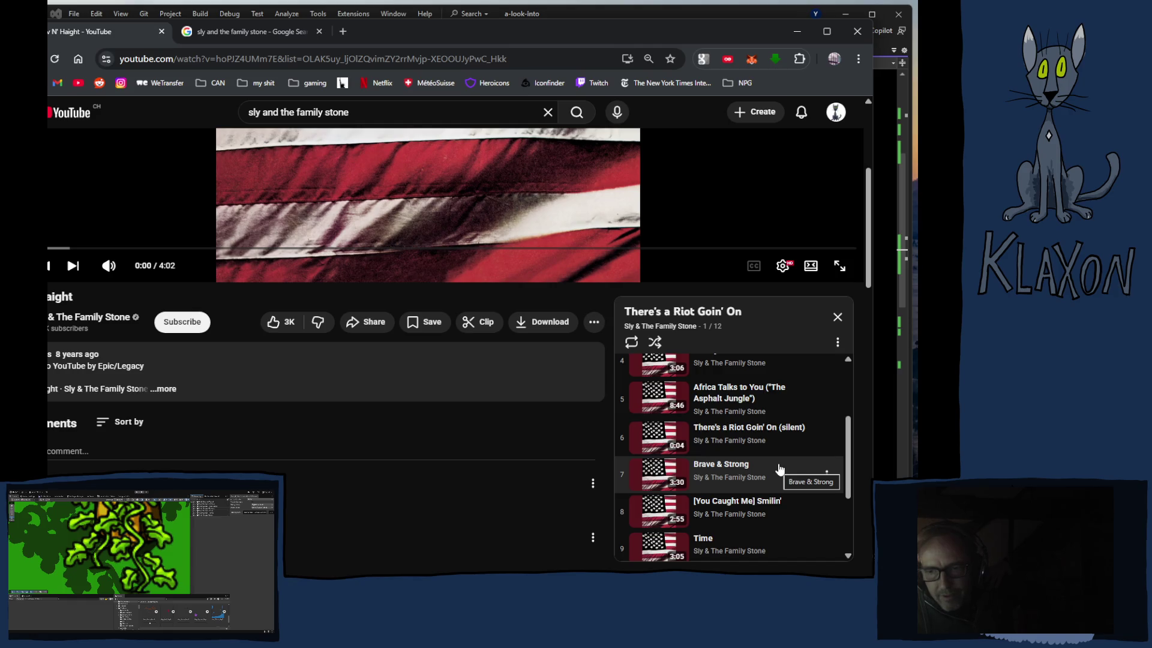
pyautogui.scroll(-1, 780, 468)
pyautogui.scroll(-1, 779, 469)
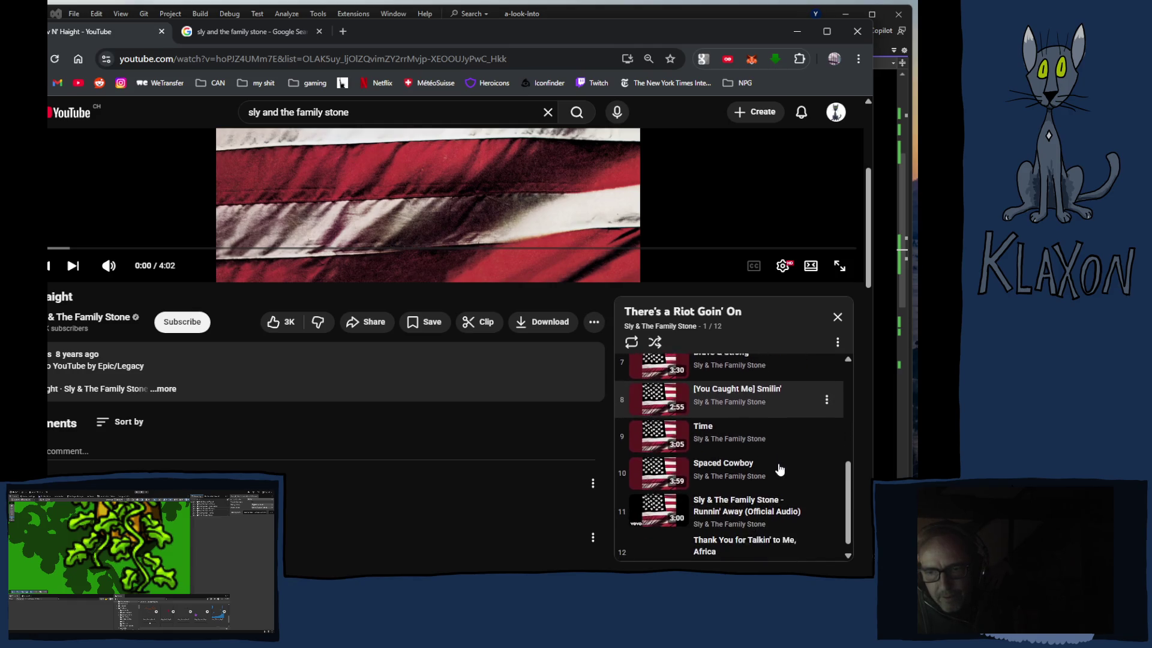
pyautogui.scroll(-2, 779, 468)
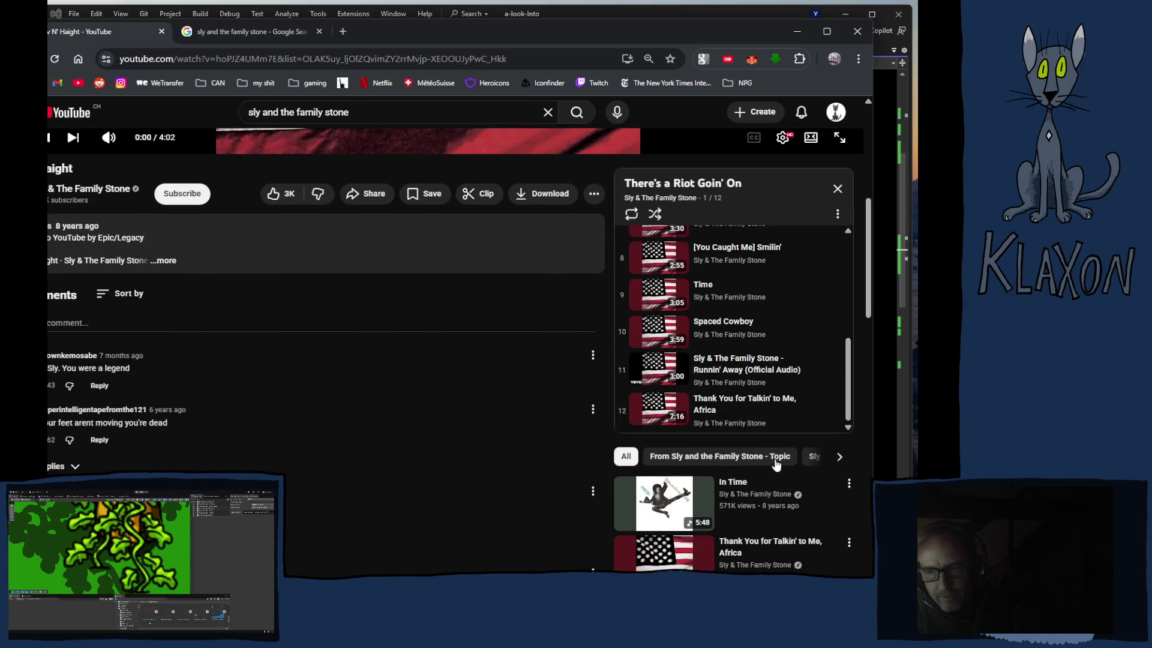
pyautogui.scroll(4, 689, 390)
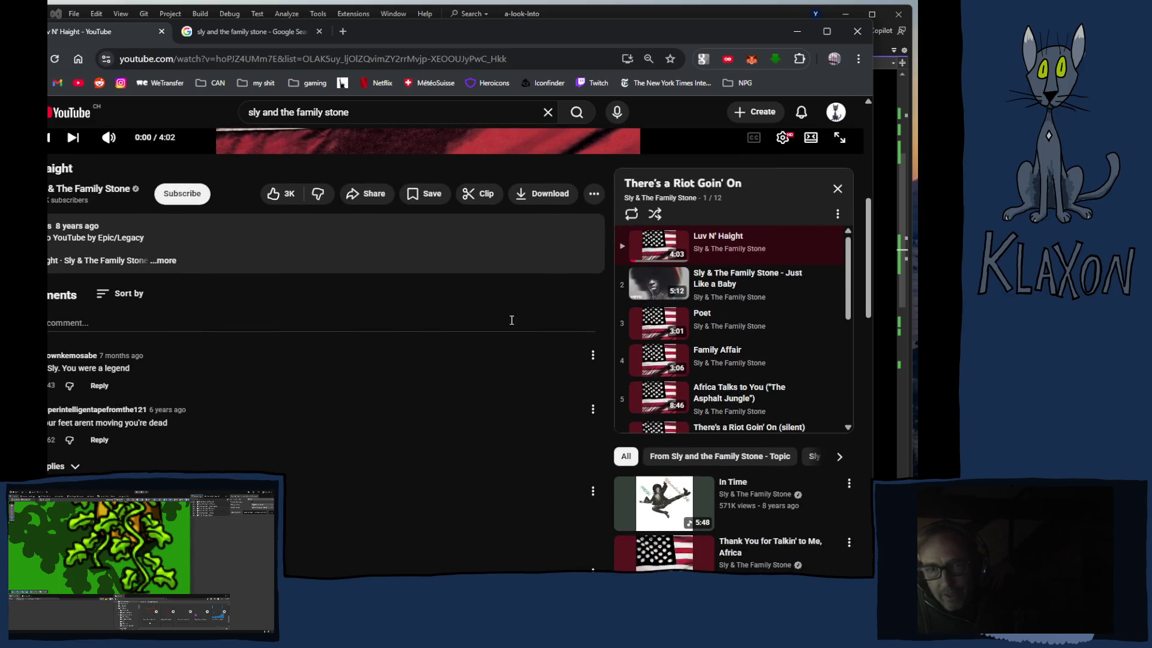
pyautogui.scroll(4, 513, 318)
pyautogui.scroll(2, 513, 318)
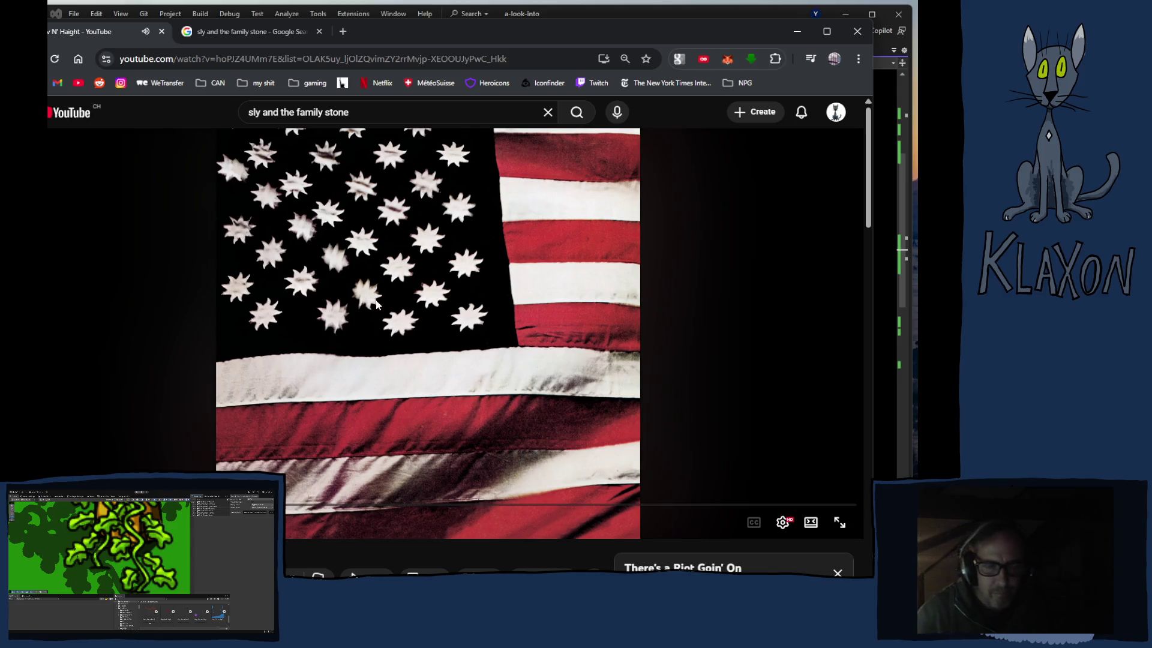
pyautogui.moveTo(234, 504); pyautogui.dragTo(345, 525)
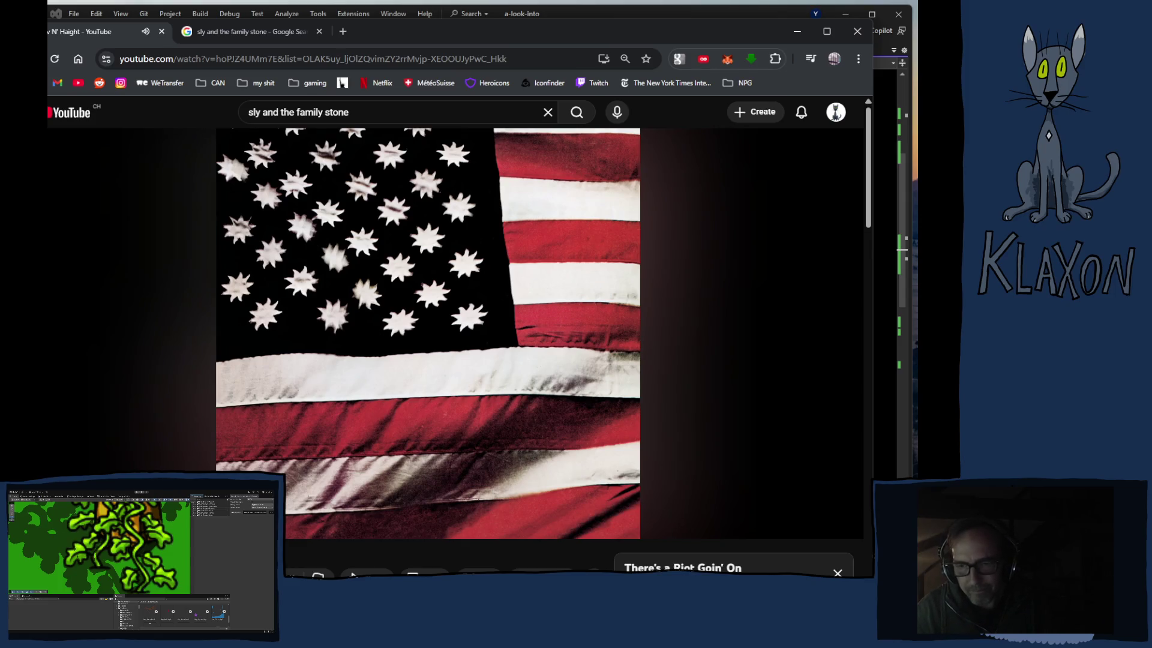
pyautogui.scroll(-2, 456, 330)
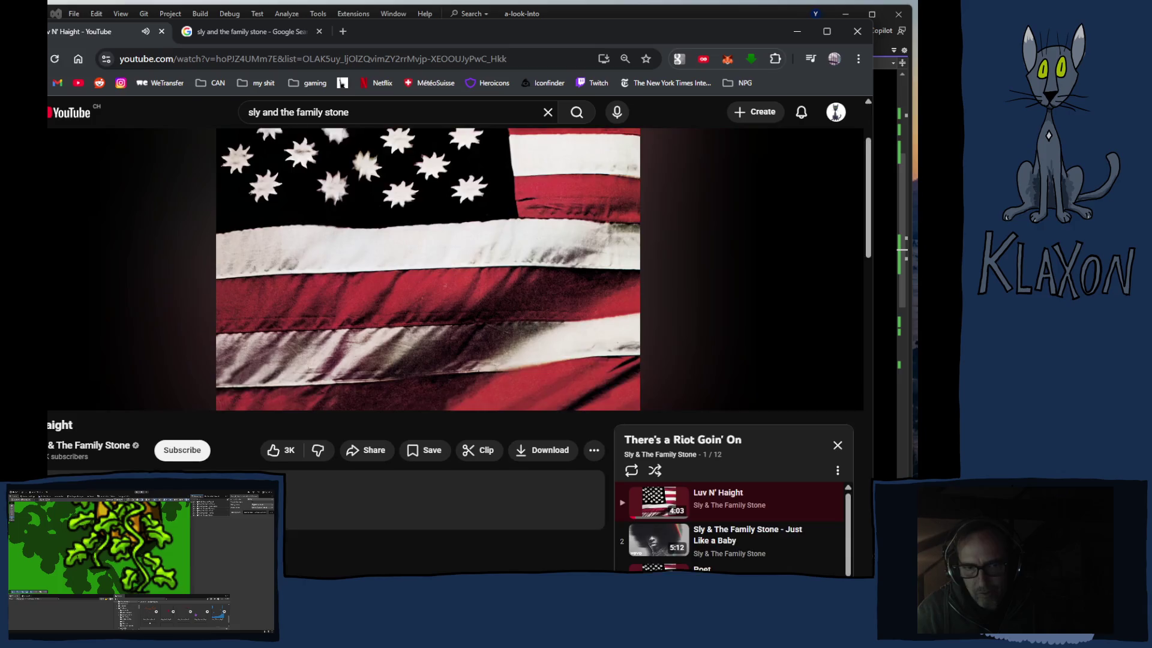
pyautogui.scroll(-2, 456, 342)
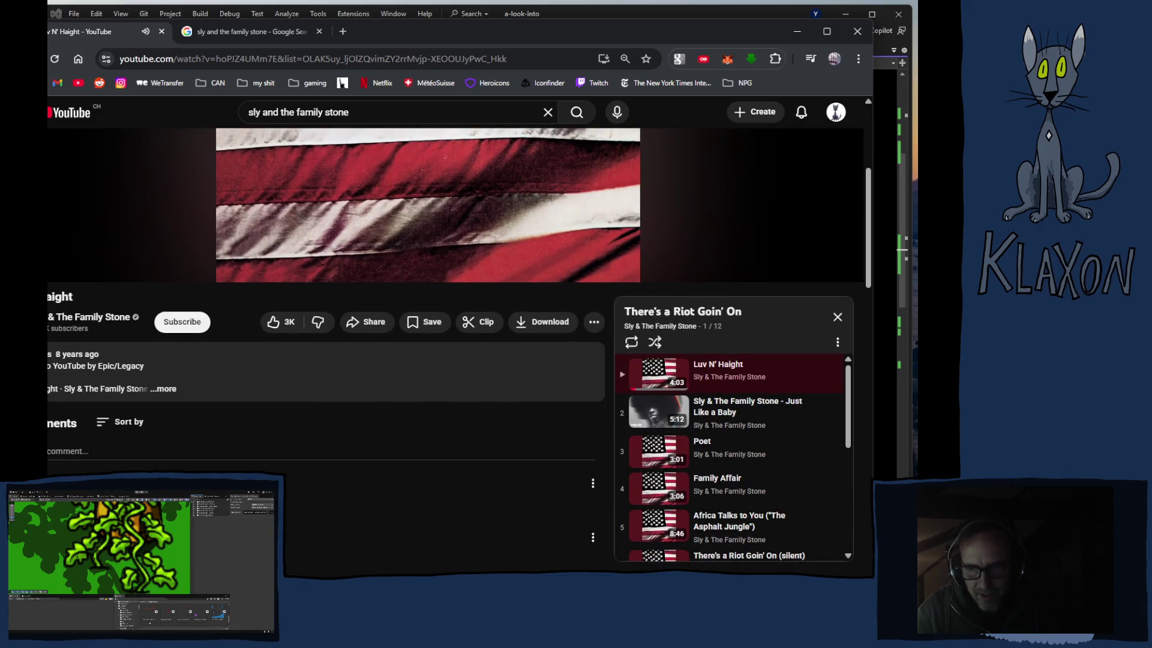
pyautogui.click(643, 485)
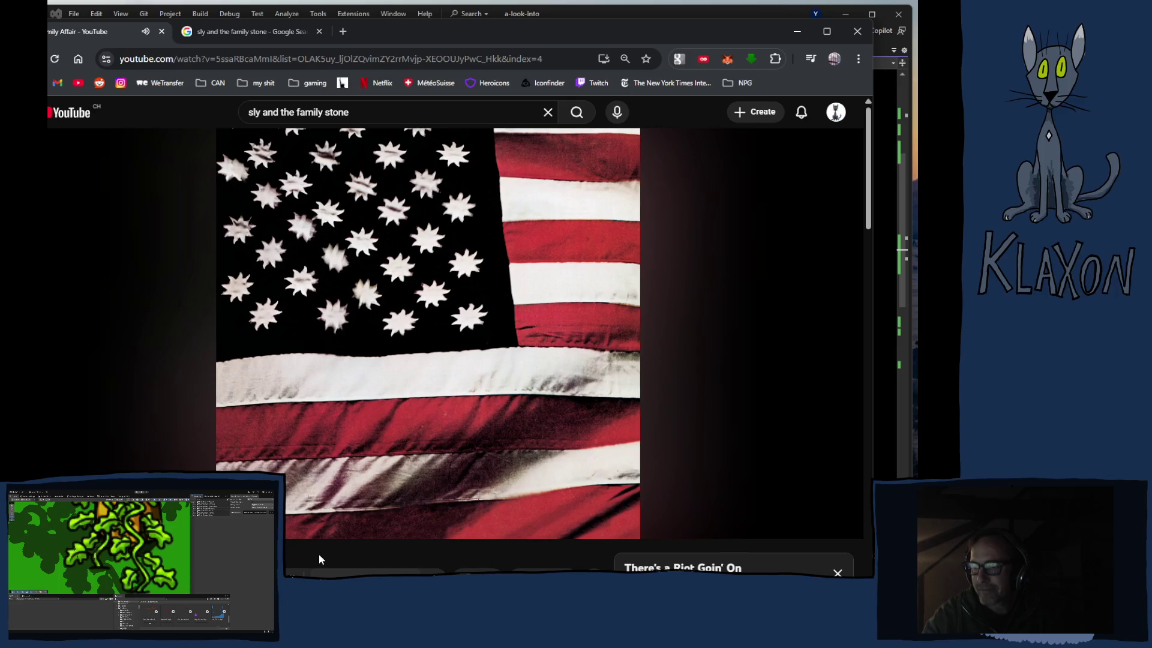
# Step: Let Family Affair play nearly to its end
pyautogui.moveTo(319, 554)
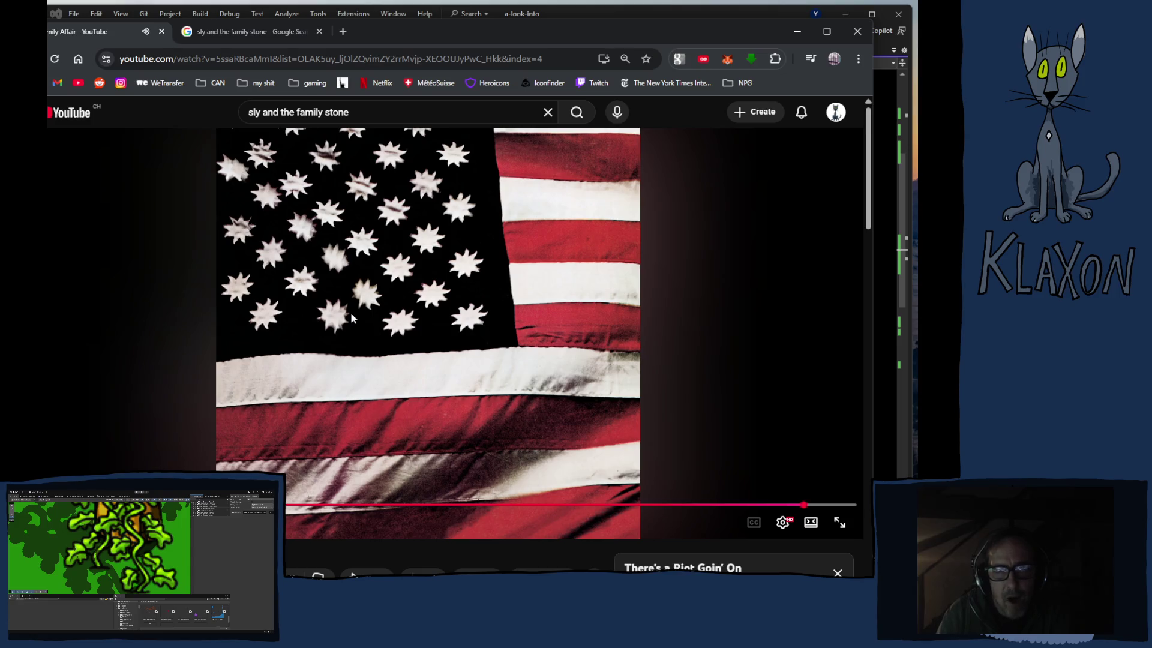
# Step: Pause Family Affair and select the 'sly and the family stone' query in the search box
pyautogui.click(326, 311)
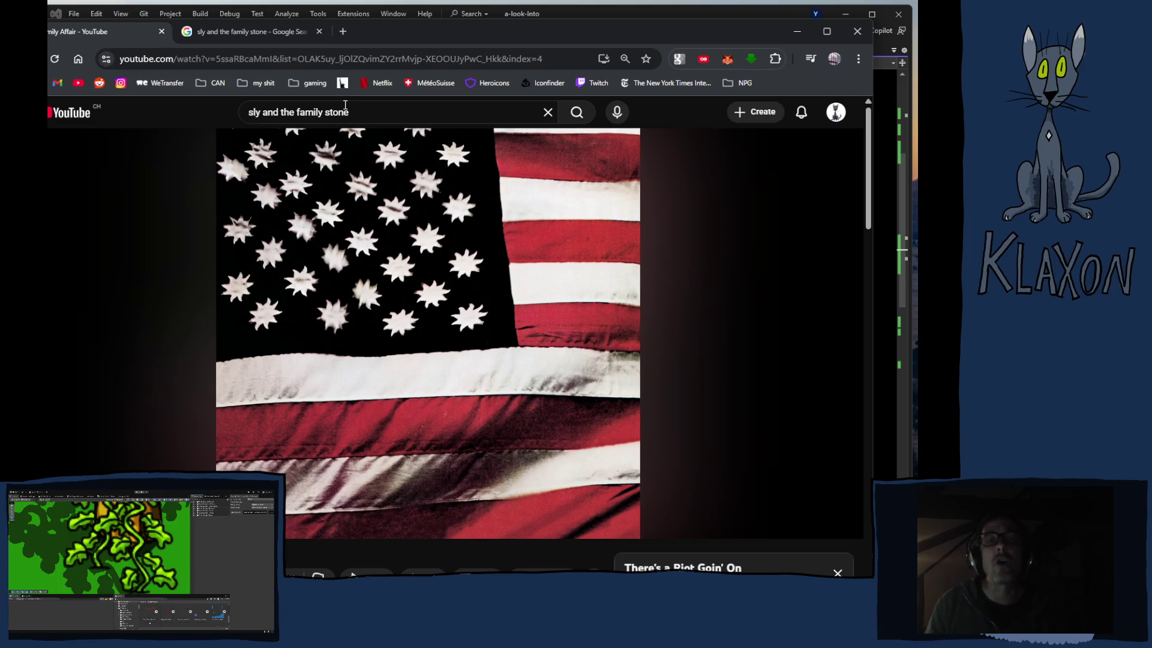
pyautogui.moveTo(367, 114); pyautogui.dragTo(227, 117)
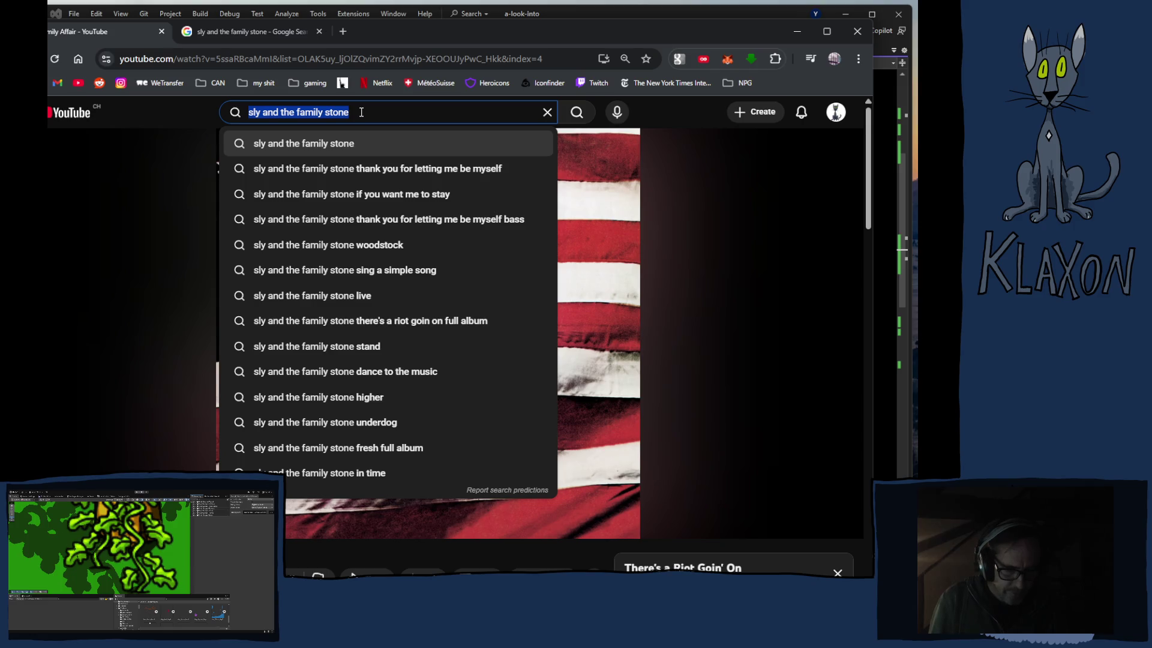
# Step: Search 'this is america childish gambino', dismiss the Family Affair mini player, and play the official video
pyautogui.write('this is a')
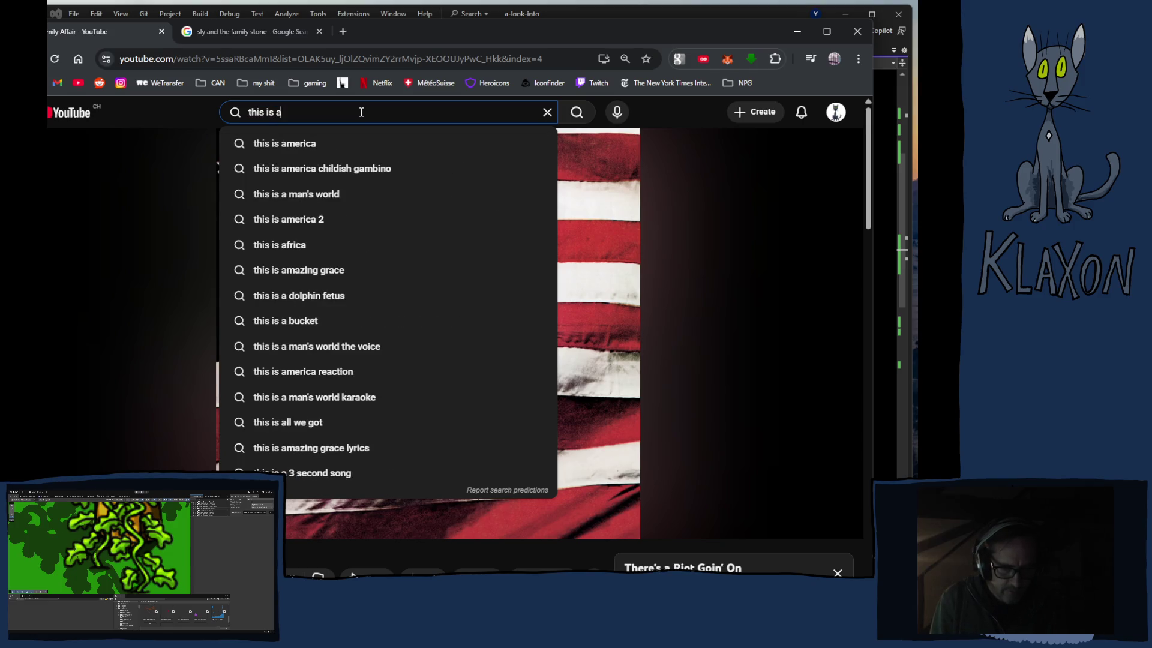
pyautogui.write('m')
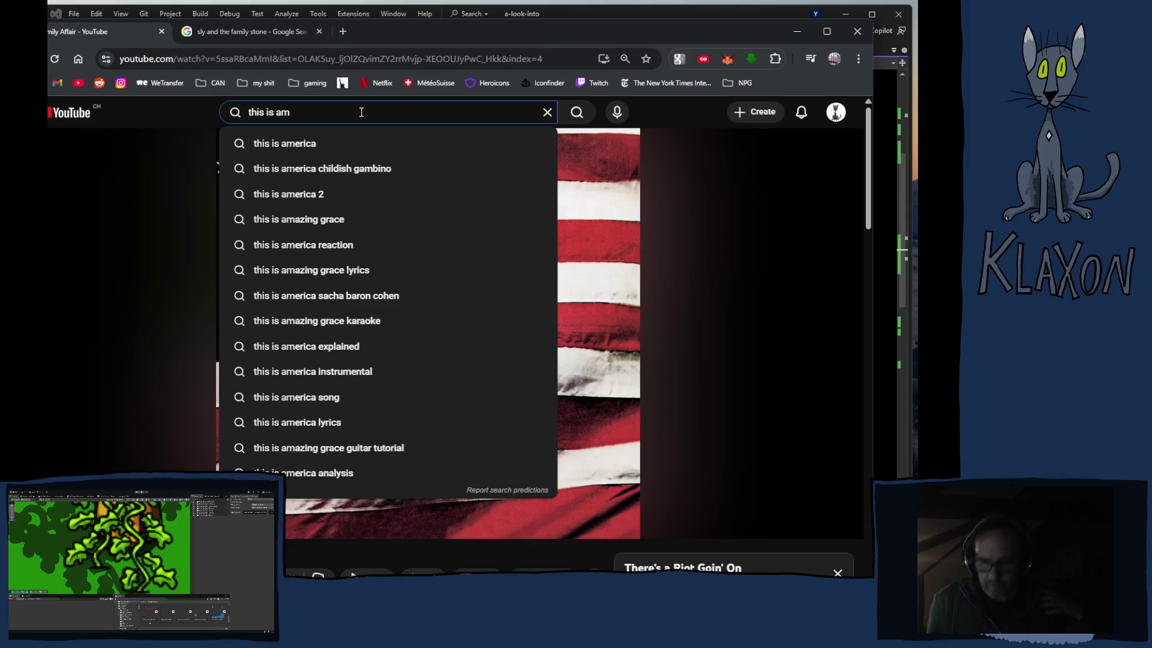
pyautogui.press('Down')
pyautogui.press('Down')
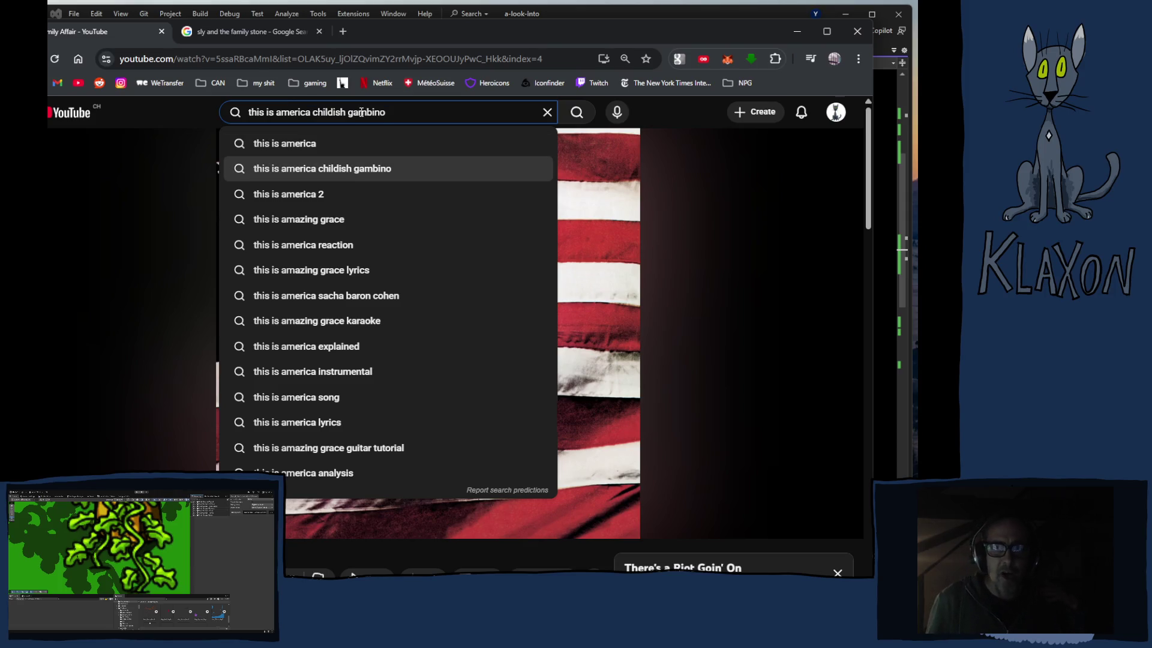
pyautogui.press('Return')
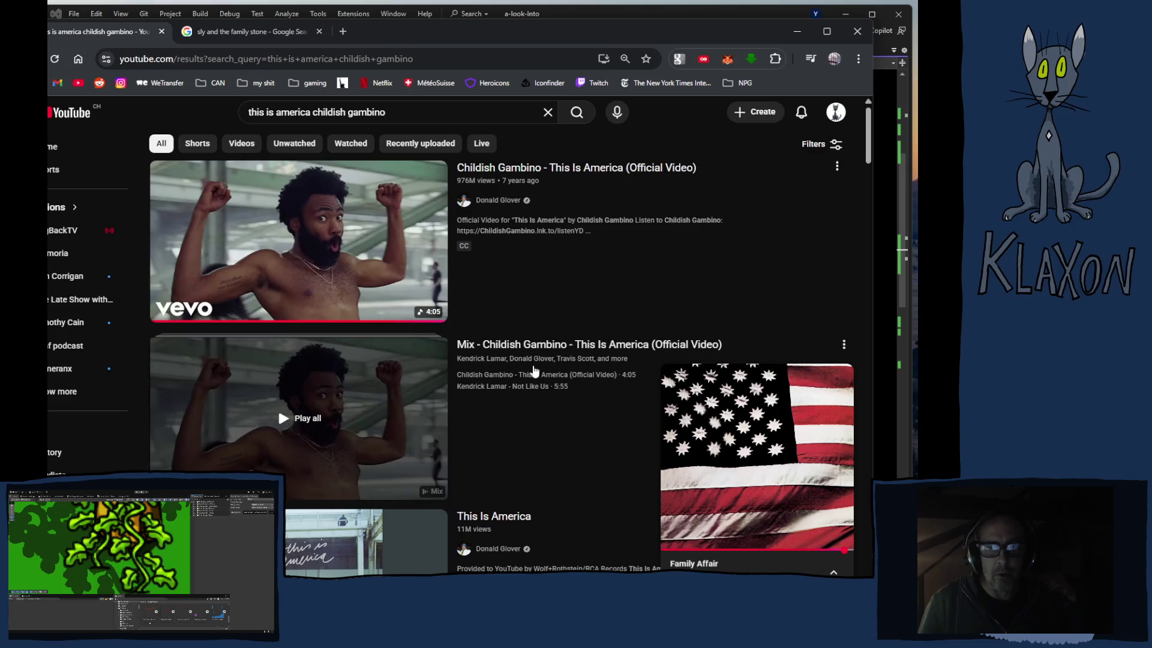
pyautogui.click(840, 376)
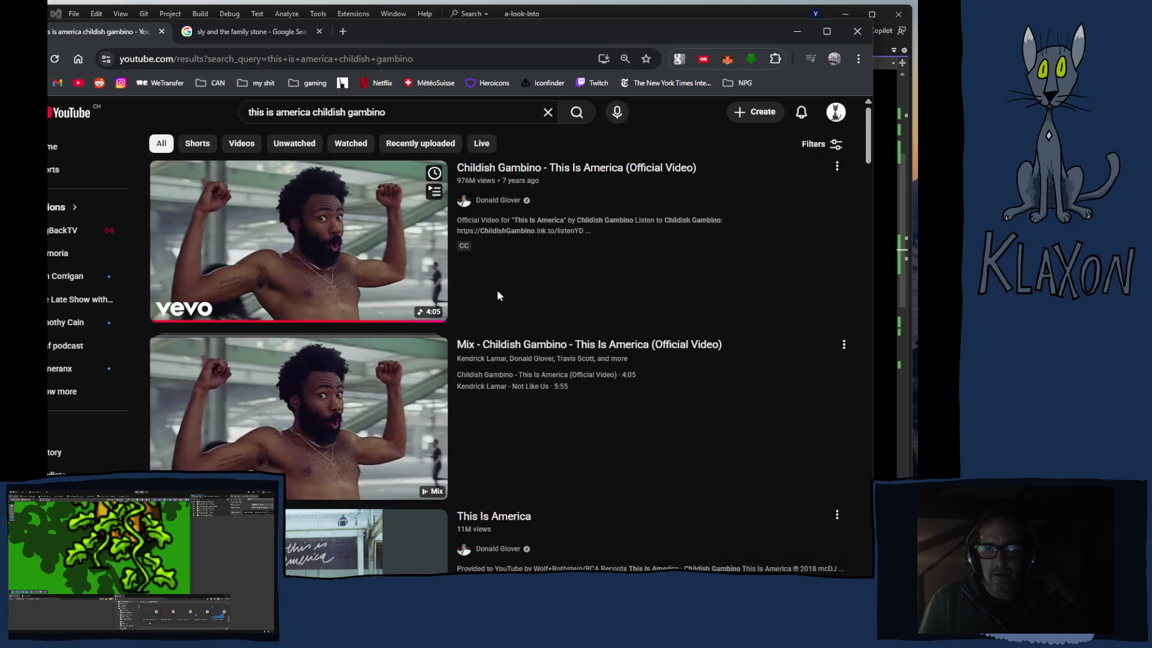
pyautogui.click(331, 252)
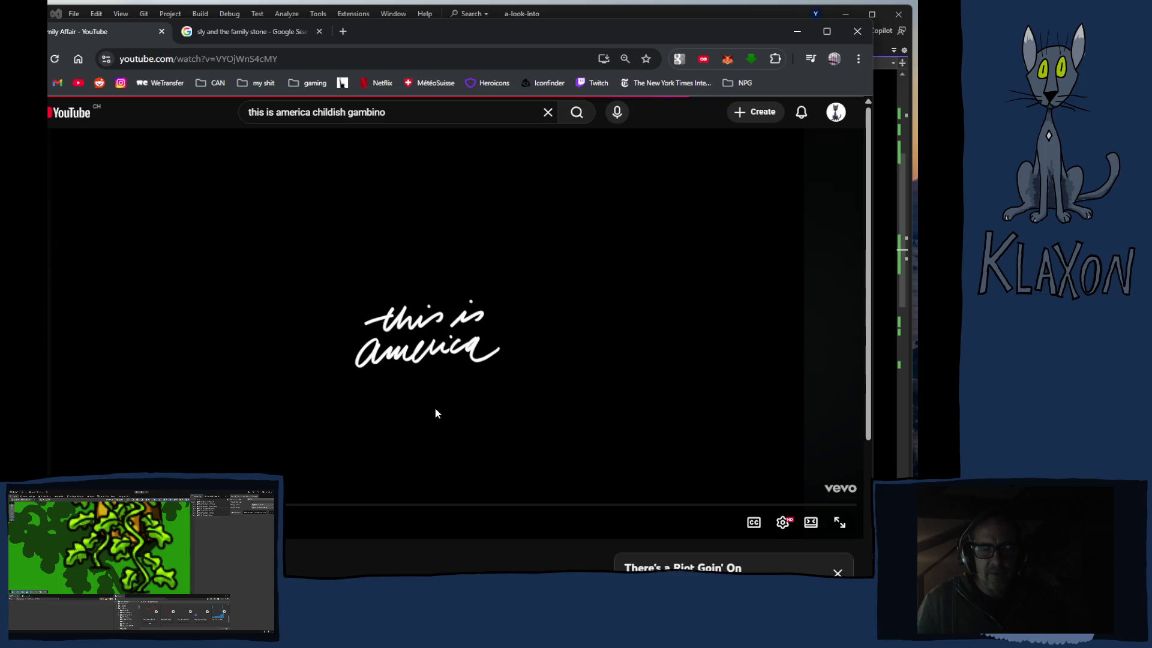